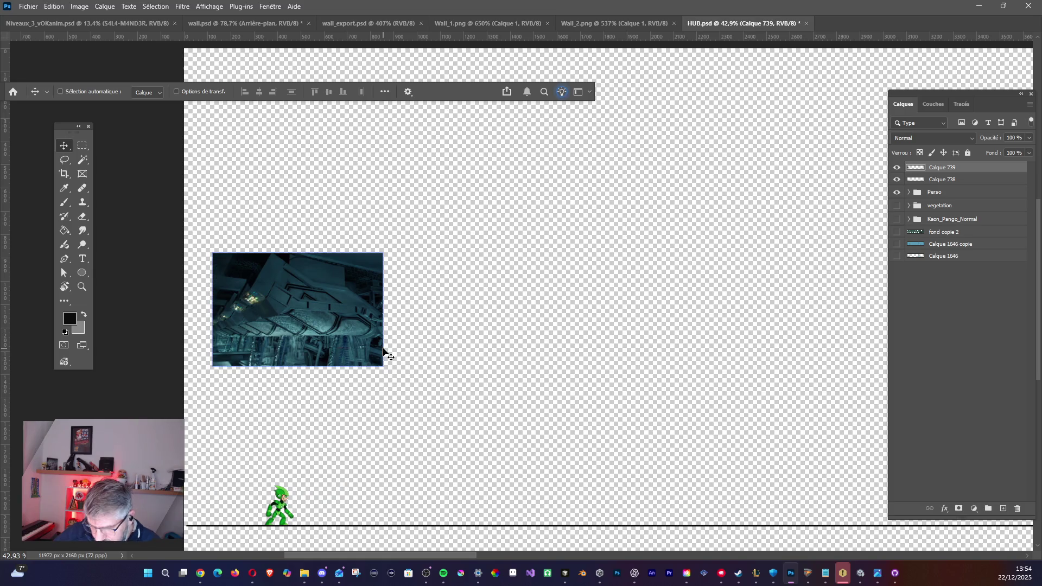
- Flip Calque 739 with Symétrie axe vertical and drag it lower on the canvas
{"action": "left_click", "coordinate": [54, 5]}
{"action": "mouse_move", "coordinate": [130, 277]}
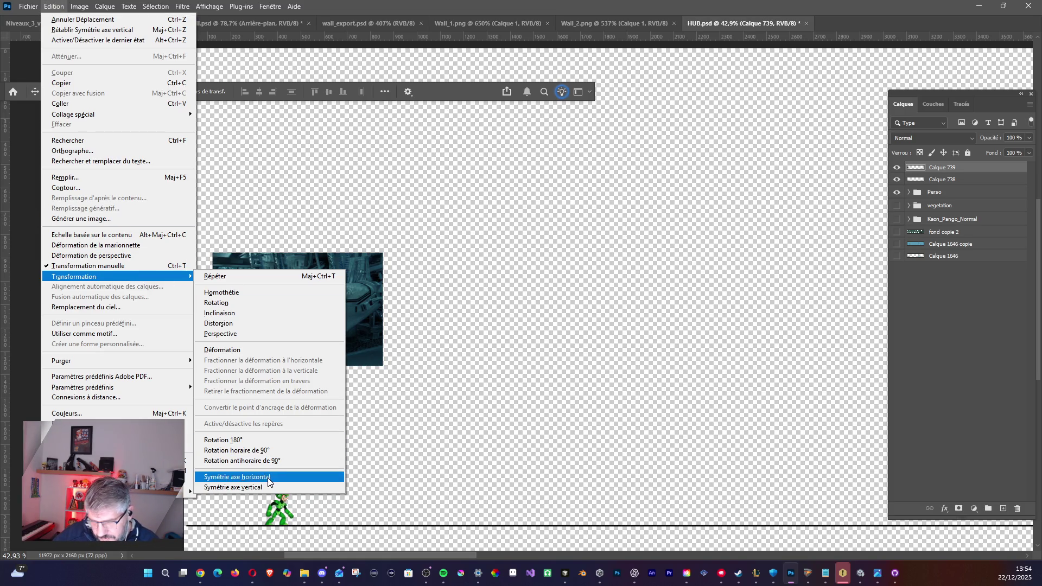
{"action": "left_click", "coordinate": [239, 487]}
{"action": "mouse_move", "coordinate": [328, 340]}
{"action": "left_mouse_down"}
{"action": "mouse_move", "coordinate": [321, 405]}
{"action": "mouse_move", "coordinate": [322, 329]}
{"action": "left_mouse_up"}
{"action": "left_click_drag", "start_coordinate": [354, 411], "coordinate": [319, 351]}
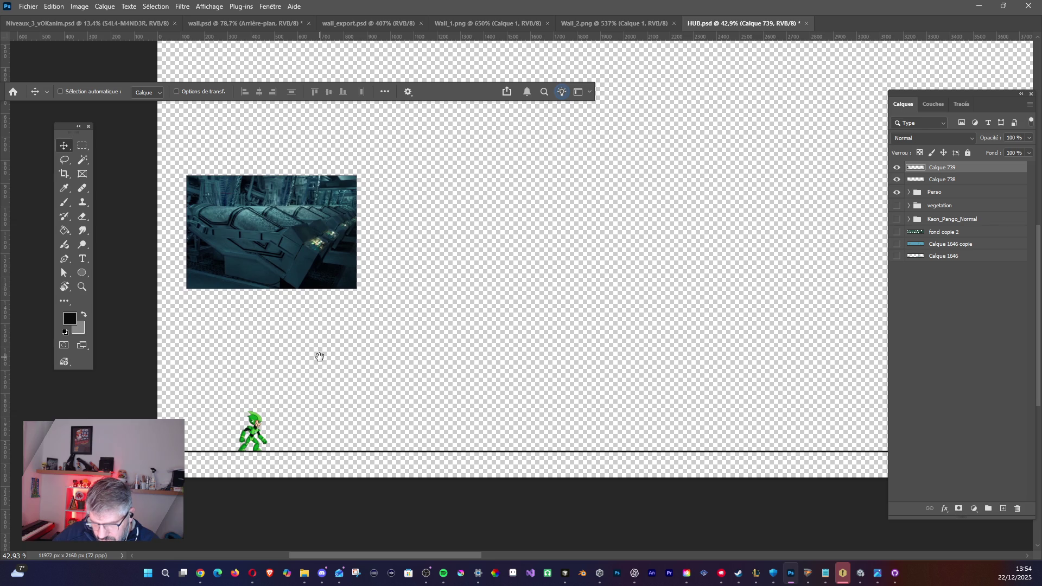
- Brush in the crane pillar and leftward arm, undoing the overshooting strokes
{"action": "left_click", "coordinate": [64, 202]}
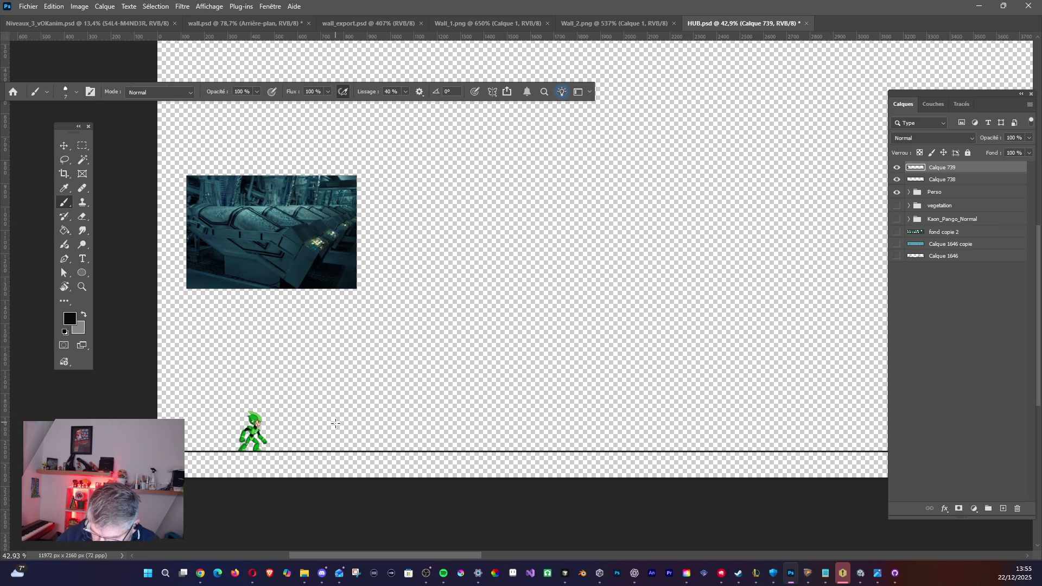
{"action": "left_click_drag", "start_coordinate": [336, 425], "coordinate": [336, 469]}
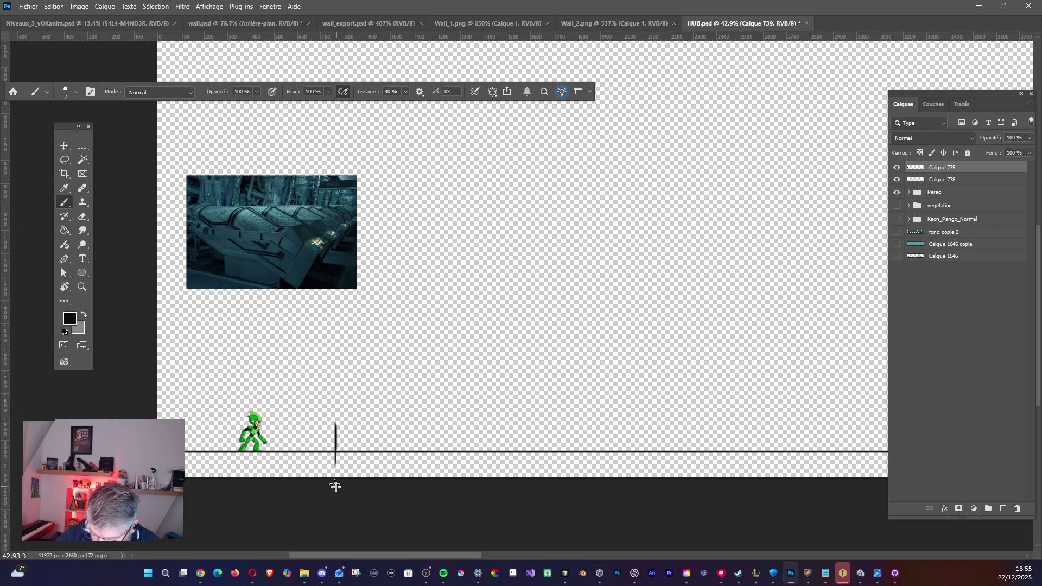
{"action": "key", "text": "ctrl+z"}
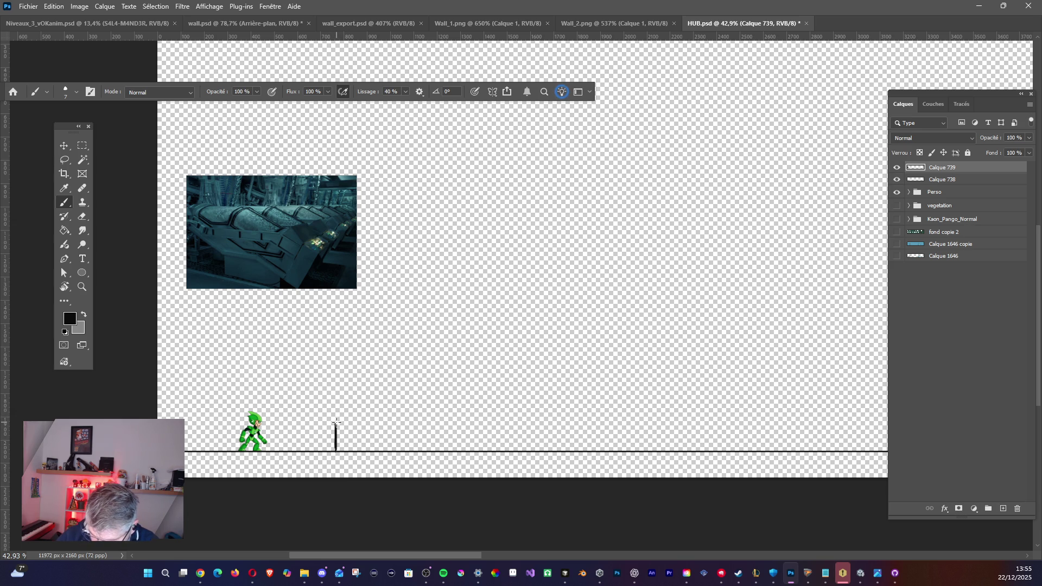
{"action": "left_click_drag", "start_coordinate": [323, 424], "coordinate": [302, 422]}
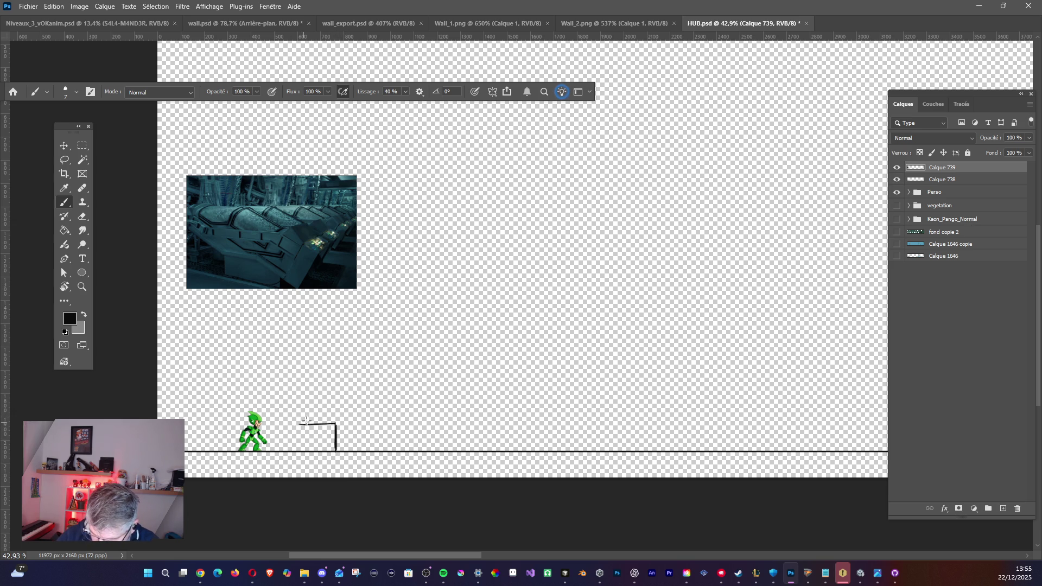
{"action": "mouse_move", "coordinate": [300, 423]}
{"action": "left_mouse_down"}
{"action": "mouse_move", "coordinate": [320, 414]}
{"action": "mouse_move", "coordinate": [298, 425]}
{"action": "left_mouse_up"}
{"action": "key", "text": "ctrl+z"}
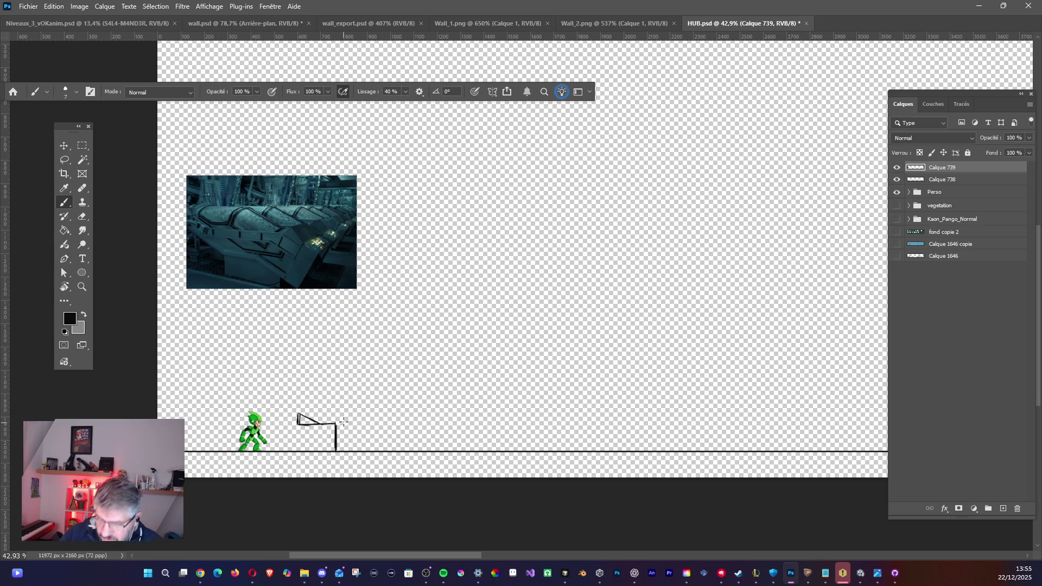
- Draw the box head with a diagonal top edge, round details and a cable to the character's hand
{"action": "left_click_drag", "start_coordinate": [343, 414], "coordinate": [343, 450]}
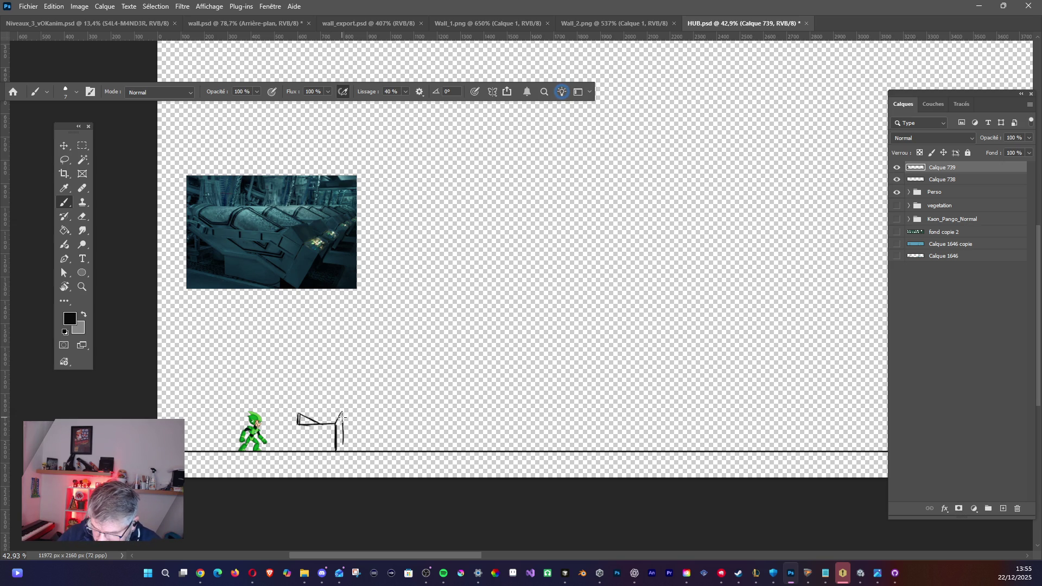
{"action": "mouse_move", "coordinate": [344, 442]}
{"action": "left_mouse_down"}
{"action": "mouse_move", "coordinate": [337, 453]}
{"action": "mouse_move", "coordinate": [337, 413]}
{"action": "mouse_move", "coordinate": [311, 415]}
{"action": "mouse_move", "coordinate": [345, 411]}
{"action": "mouse_move", "coordinate": [304, 417]}
{"action": "left_mouse_up"}
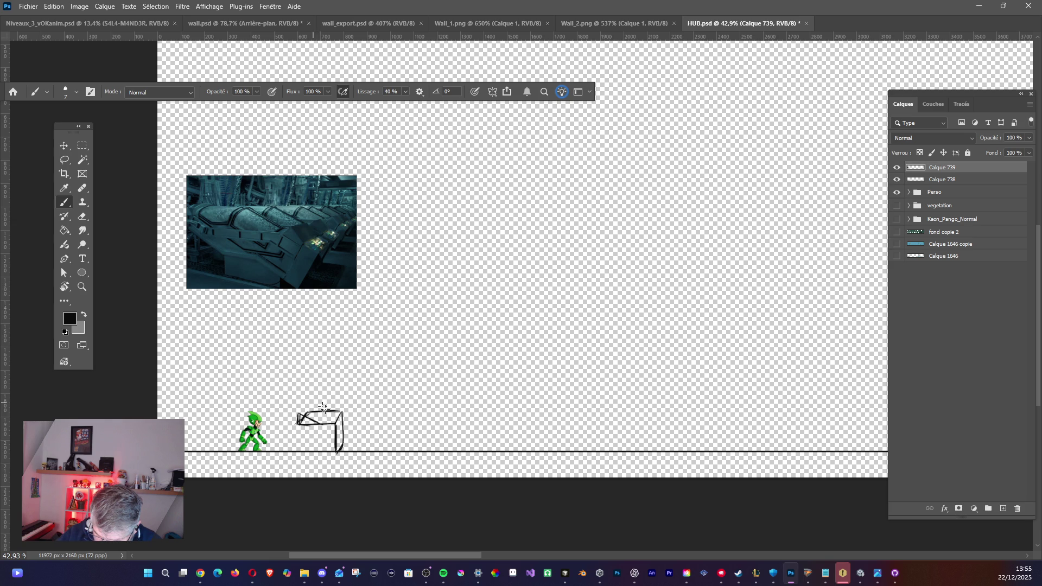
{"action": "left_click_drag", "start_coordinate": [326, 413], "coordinate": [311, 405]}
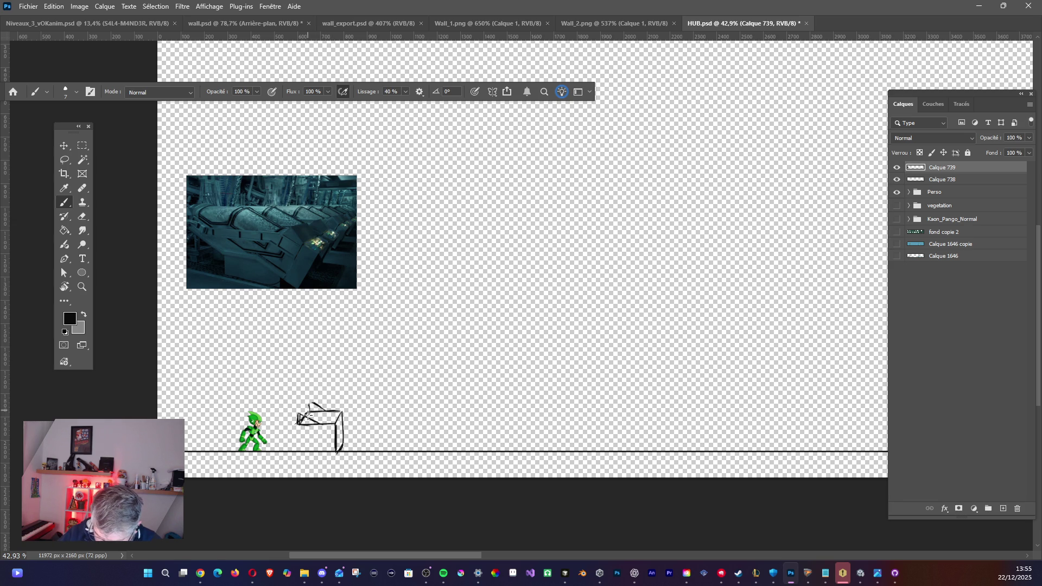
{"action": "mouse_move", "coordinate": [310, 402]}
{"action": "left_mouse_down"}
{"action": "mouse_move", "coordinate": [297, 421]}
{"action": "mouse_move", "coordinate": [309, 401]}
{"action": "mouse_move", "coordinate": [325, 412]}
{"action": "left_mouse_up"}
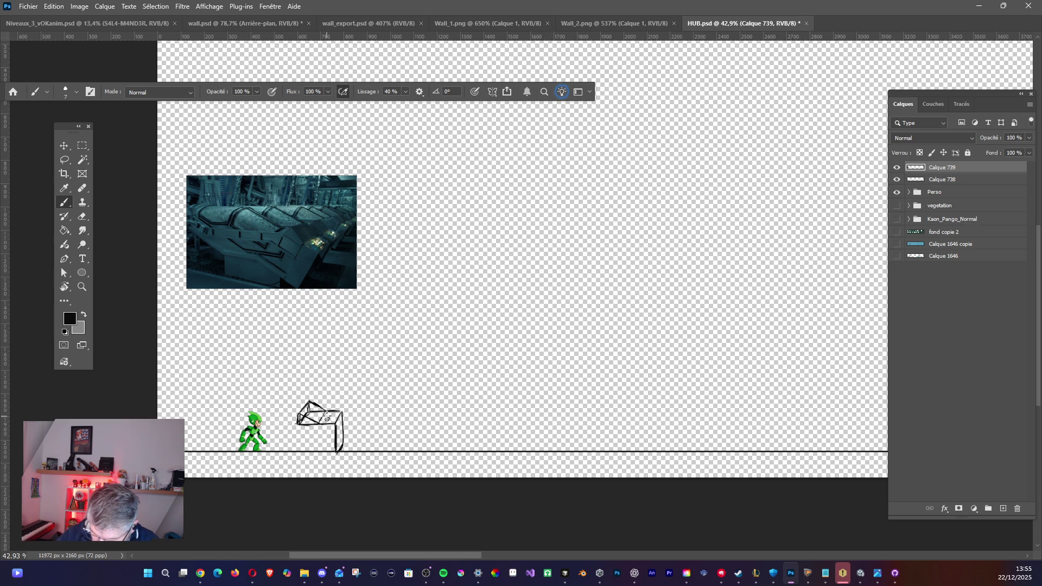
{"action": "left_click_drag", "start_coordinate": [331, 413], "coordinate": [334, 421]}
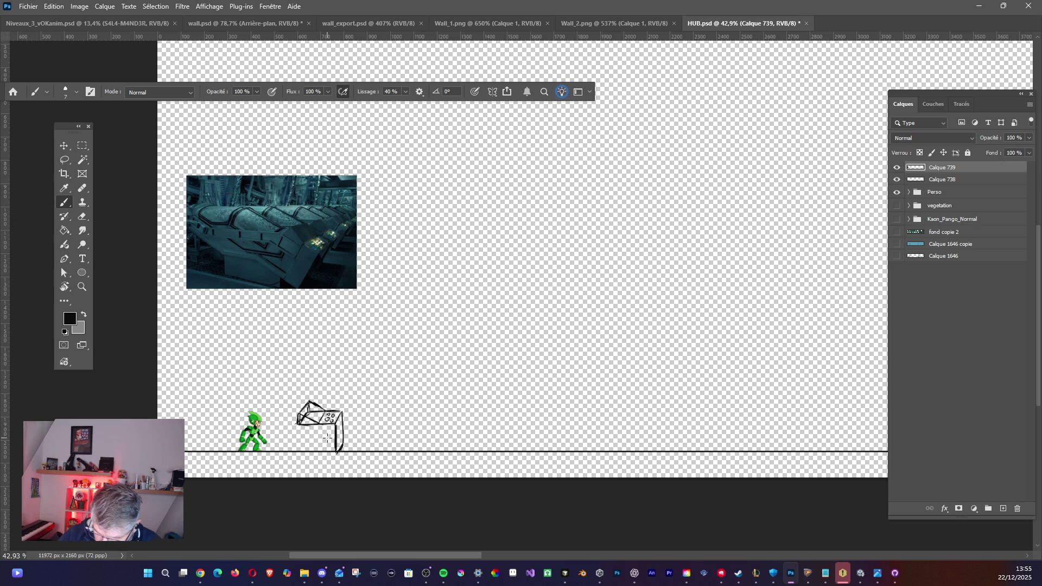
{"action": "left_click_drag", "start_coordinate": [318, 433], "coordinate": [297, 433]}
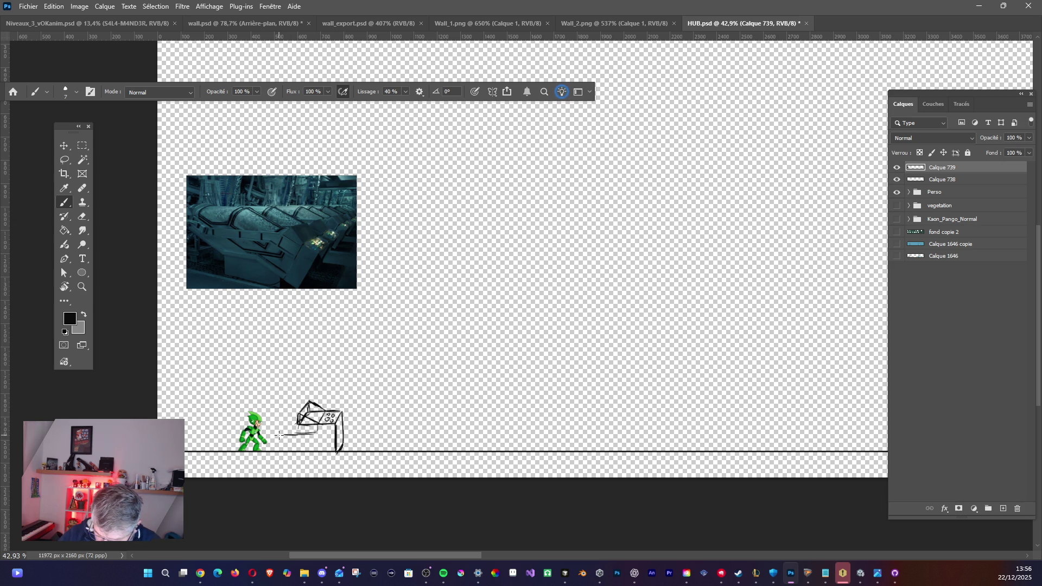
{"action": "left_click_drag", "start_coordinate": [288, 435], "coordinate": [220, 424]}
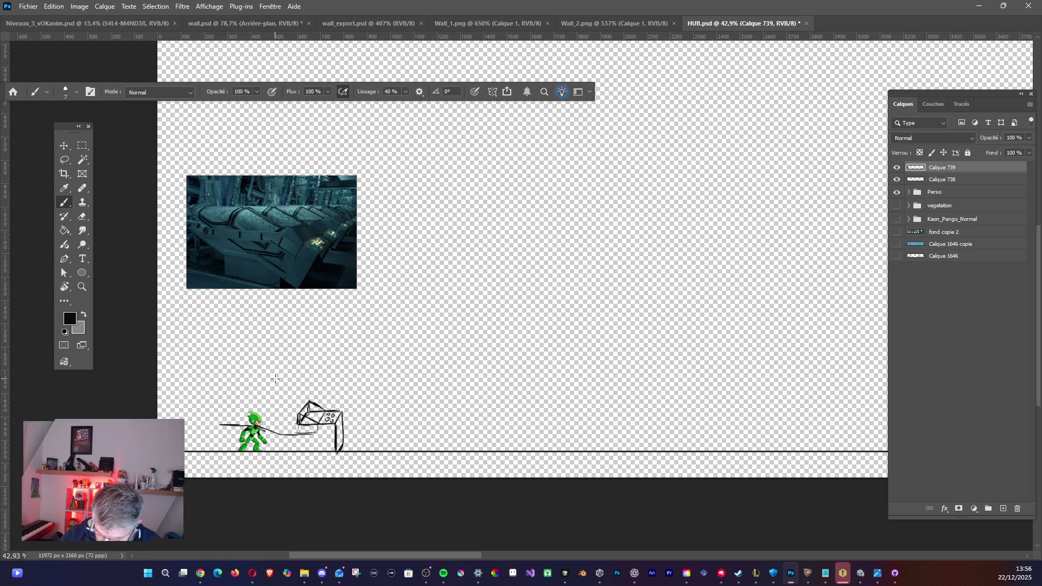
- Select the Perso group with the Move tool, closing its layer style settings
{"action": "left_click", "coordinate": [64, 145]}
{"action": "left_click", "coordinate": [951, 181]}
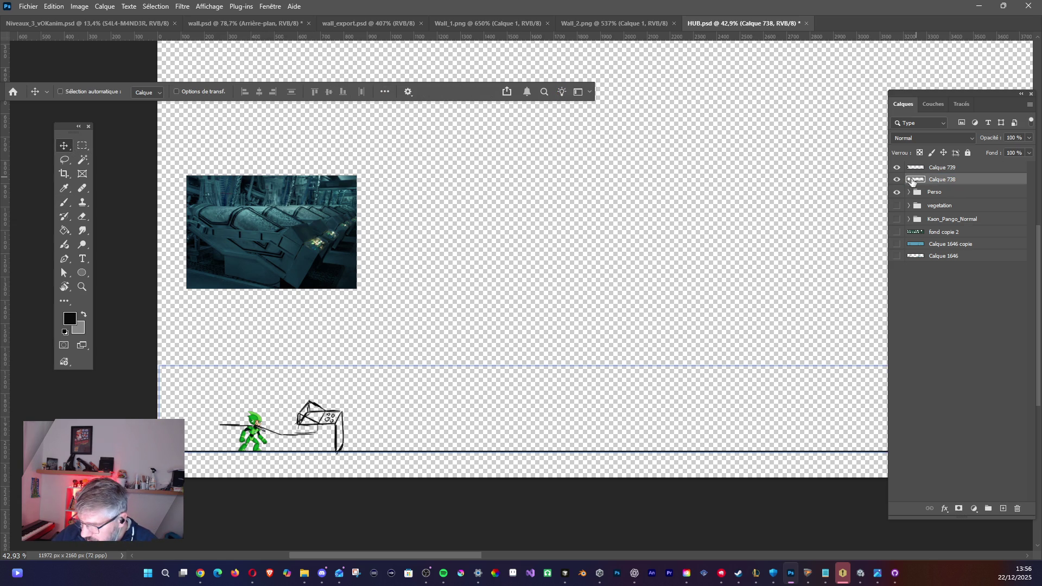
{"action": "left_click", "coordinate": [945, 192]}
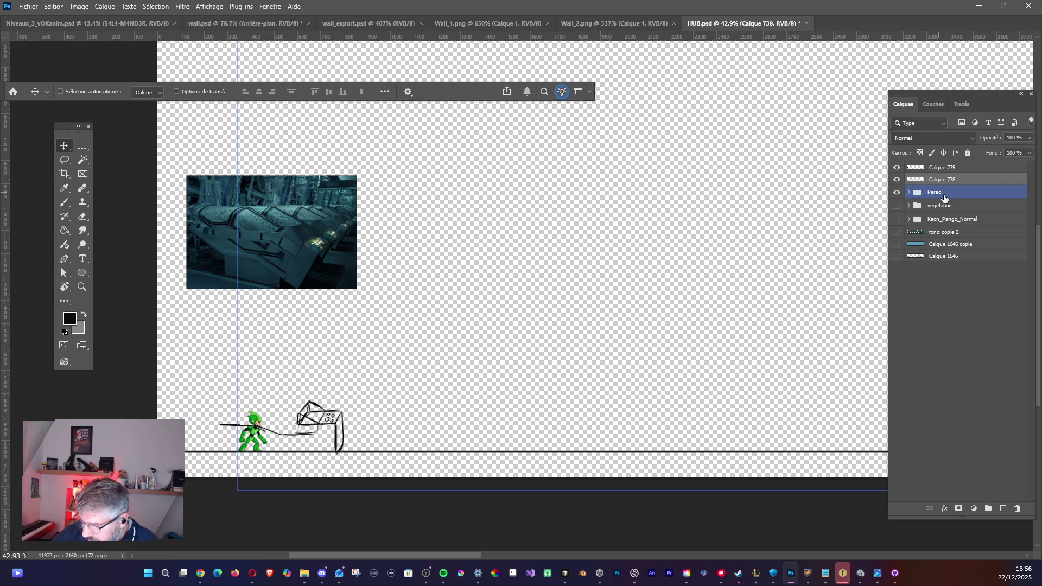
{"action": "left_click", "coordinate": [177, 92]}
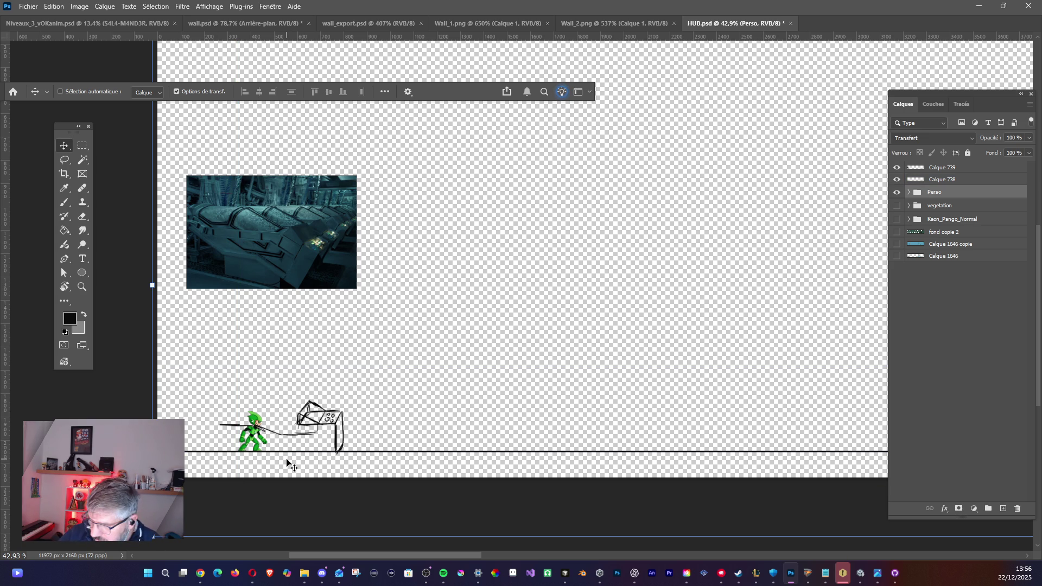
{"action": "double_click", "coordinate": [901, 195]}
{"action": "left_click", "coordinate": [944, 279]}
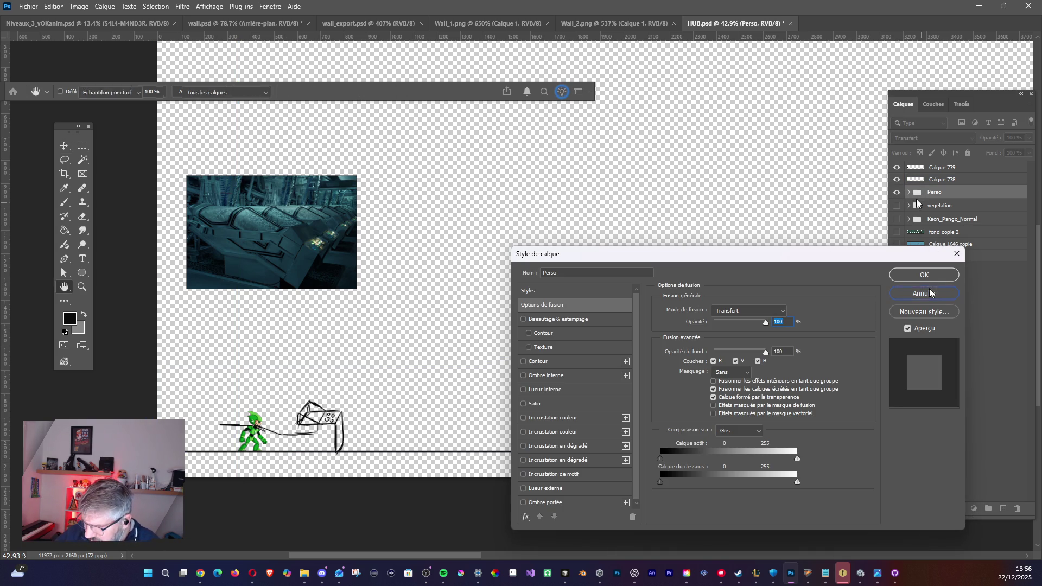
- Expand Perso and delete the unused character groups down through Boss
{"action": "left_click", "coordinate": [909, 191]}
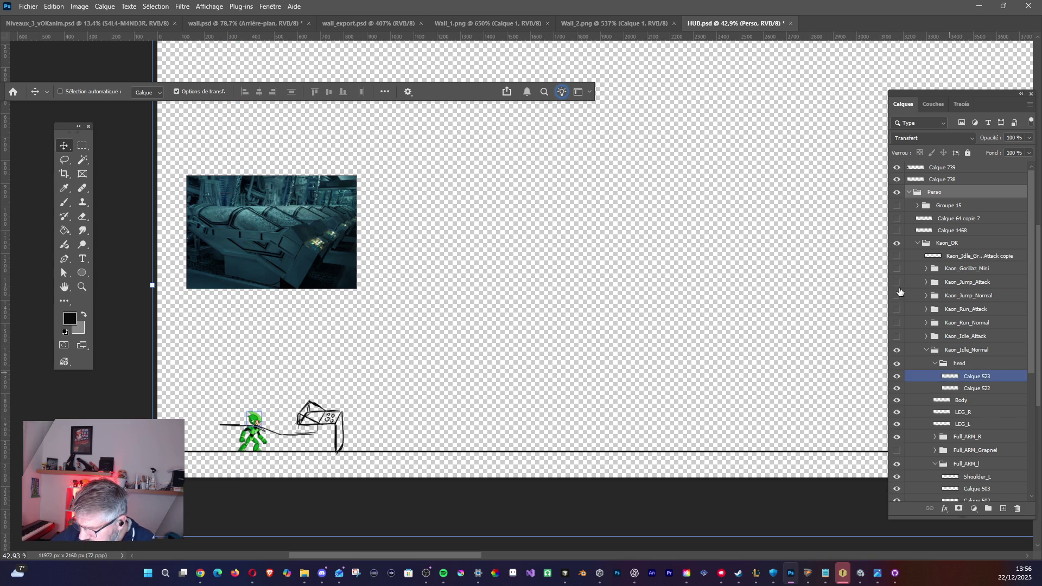
{"action": "left_click", "coordinate": [917, 243]}
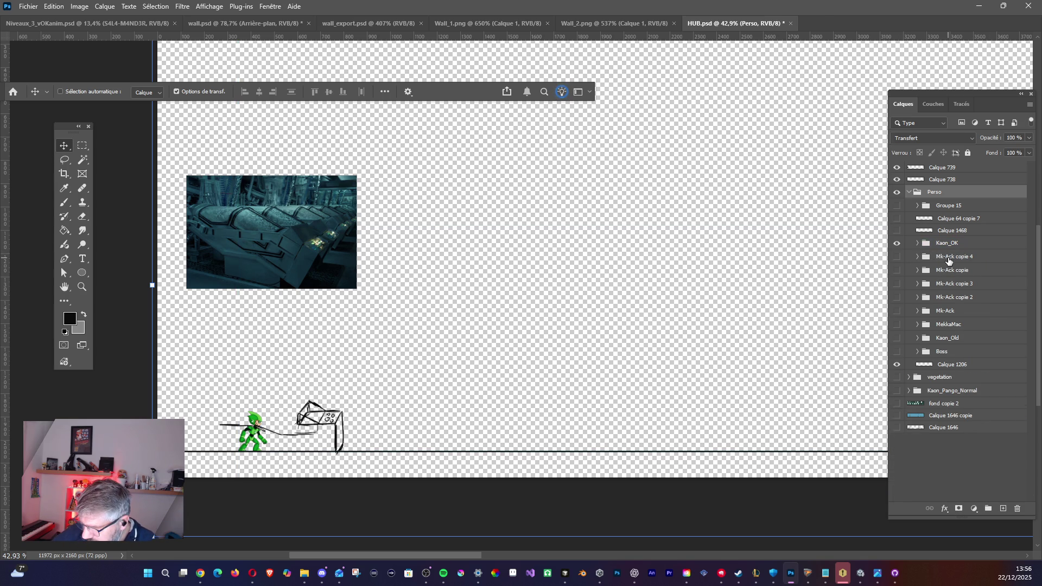
{"action": "left_click", "coordinate": [950, 260]}
{"action": "left_click", "coordinate": [952, 349], "text": "shift"}
{"action": "key", "text": "Delete"}
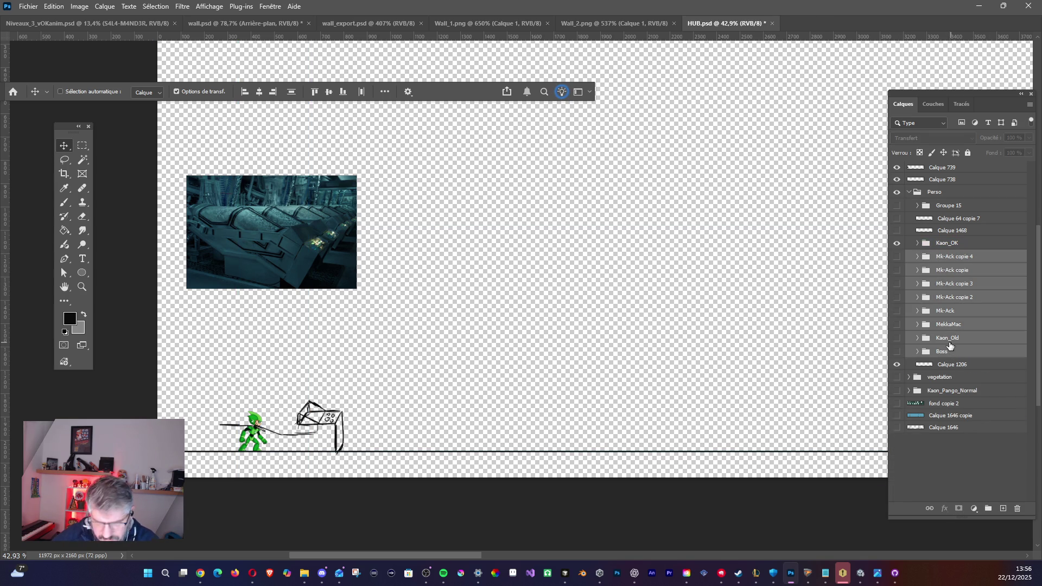
- Delete Calque 64 copie 7, Calque 1468, Groupe 15 and Calque 1206, then expand Kaon_OK
{"action": "left_click", "coordinate": [939, 220]}
{"action": "left_click", "coordinate": [942, 233], "text": "shift"}
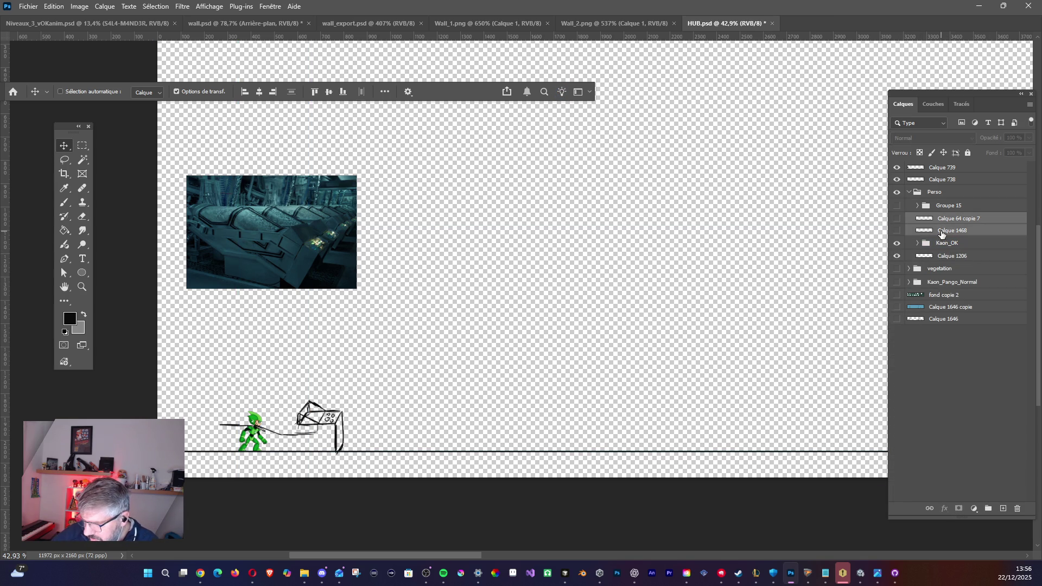
{"action": "key", "text": "Delete"}
{"action": "left_click", "coordinate": [939, 208]}
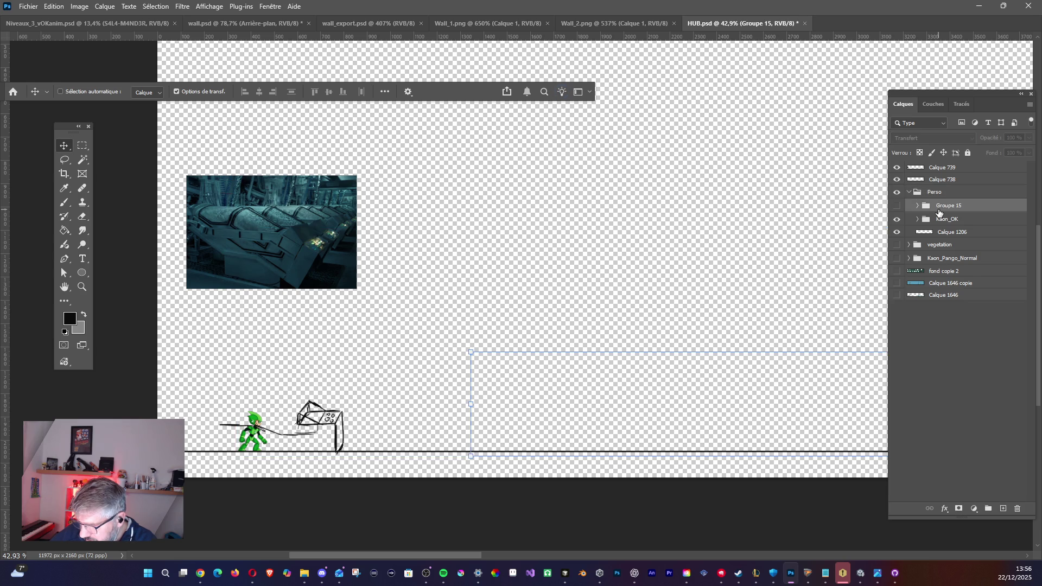
{"action": "key", "text": "Delete"}
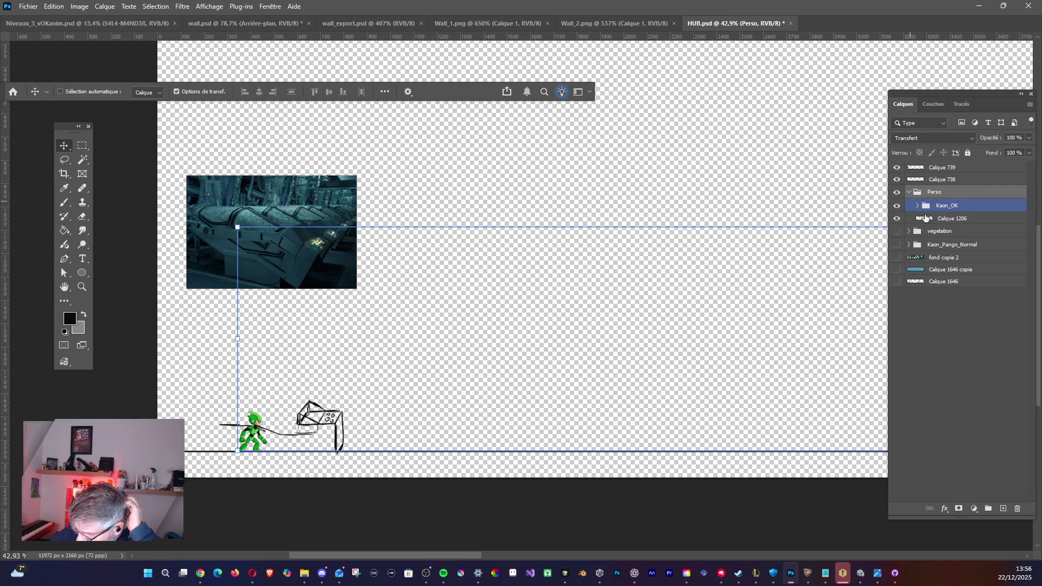
{"action": "left_click", "coordinate": [923, 217]}
{"action": "key", "text": "Delete"}
{"action": "left_click", "coordinate": [921, 211]}
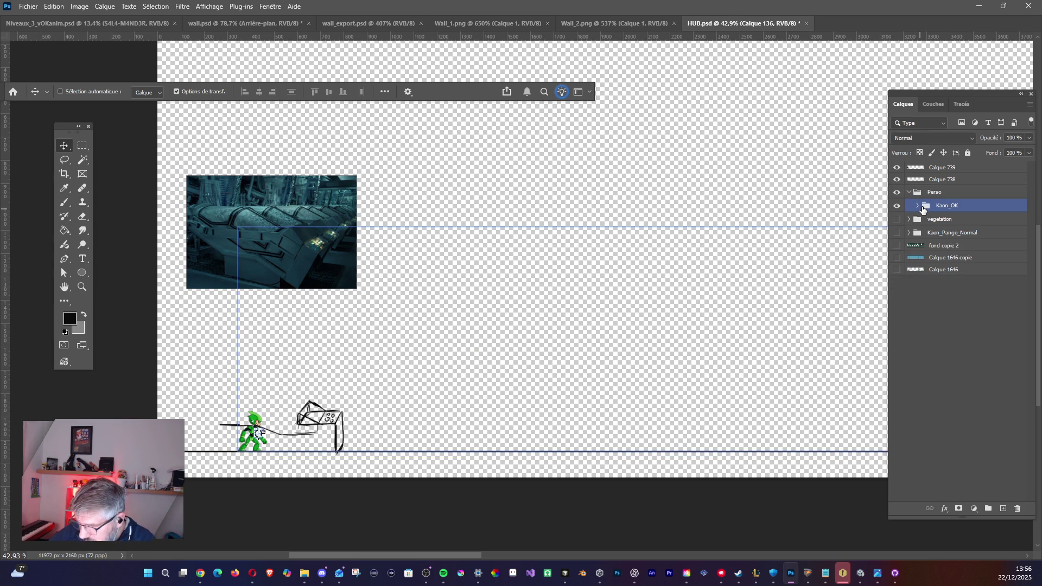
{"action": "left_click", "coordinate": [917, 207]}
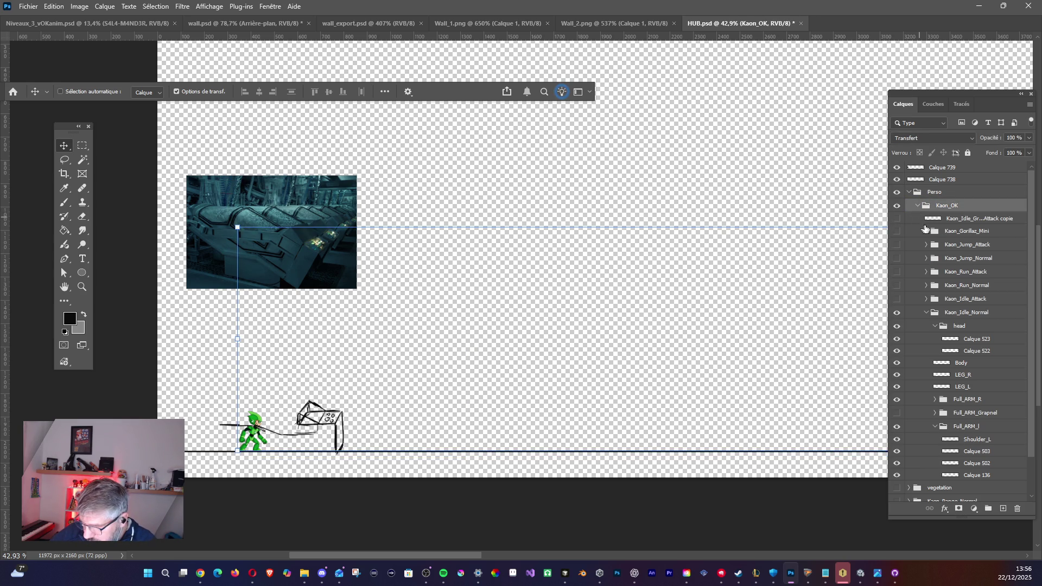
{"action": "left_click", "coordinate": [936, 222]}
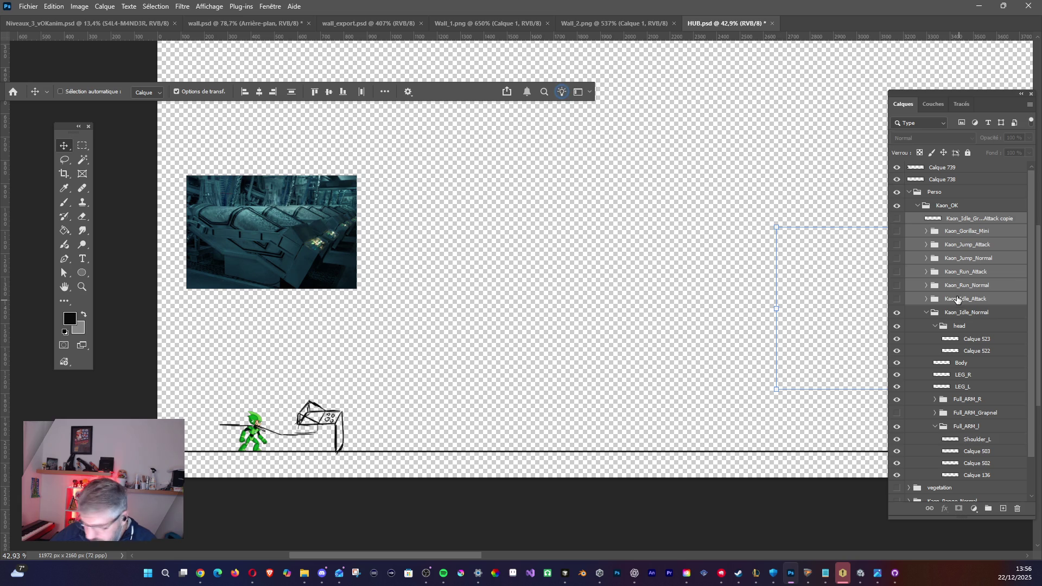
- Delete the extra Kaon pose groups, keeping a collapsed Kaon_Idle_Normal
{"action": "key", "text": "Delete"}
{"action": "left_click", "coordinate": [930, 223]}
{"action": "left_click", "coordinate": [928, 220]}
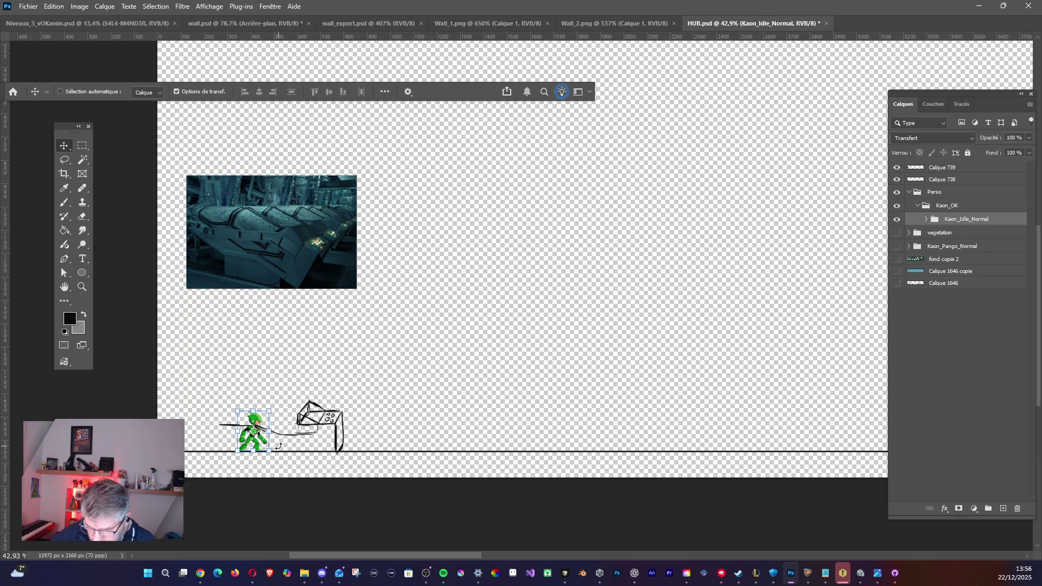
- Rotate the green character -81.72° to lie down, commit, and make Calque 738 active
{"action": "mouse_move", "coordinate": [277, 445]}
{"action": "left_mouse_down"}
{"action": "mouse_move", "coordinate": [292, 402]}
{"action": "mouse_move", "coordinate": [285, 386]}
{"action": "mouse_move", "coordinate": [276, 425]}
{"action": "mouse_move", "coordinate": [282, 411]}
{"action": "mouse_move", "coordinate": [282, 424]}
{"action": "mouse_move", "coordinate": [300, 429]}
{"action": "mouse_move", "coordinate": [266, 417]}
{"action": "left_mouse_up"}
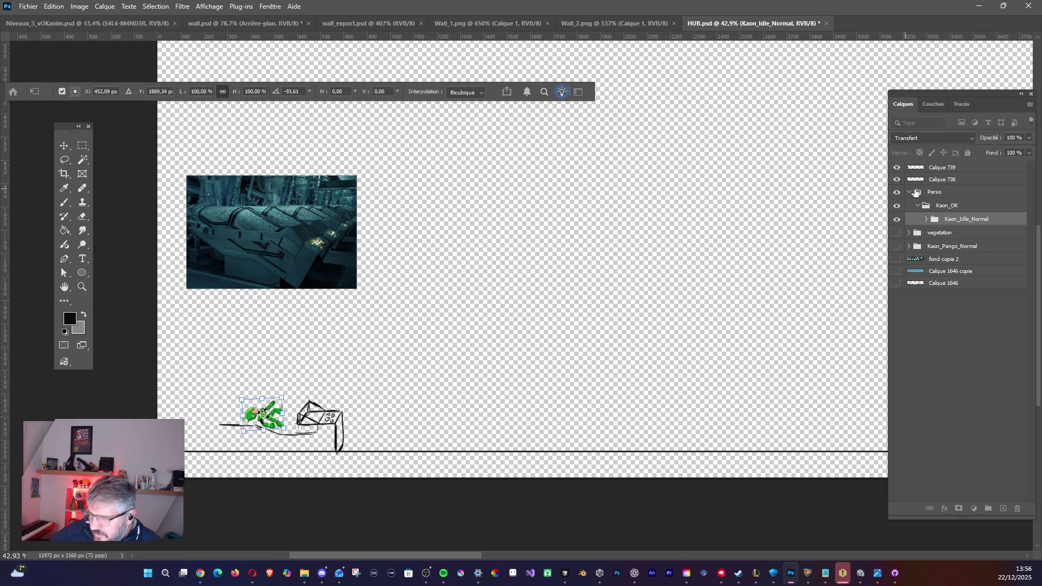
{"action": "left_click", "coordinate": [934, 168]}
{"action": "left_click", "coordinate": [897, 168]}
{"action": "left_click", "coordinate": [897, 168]}
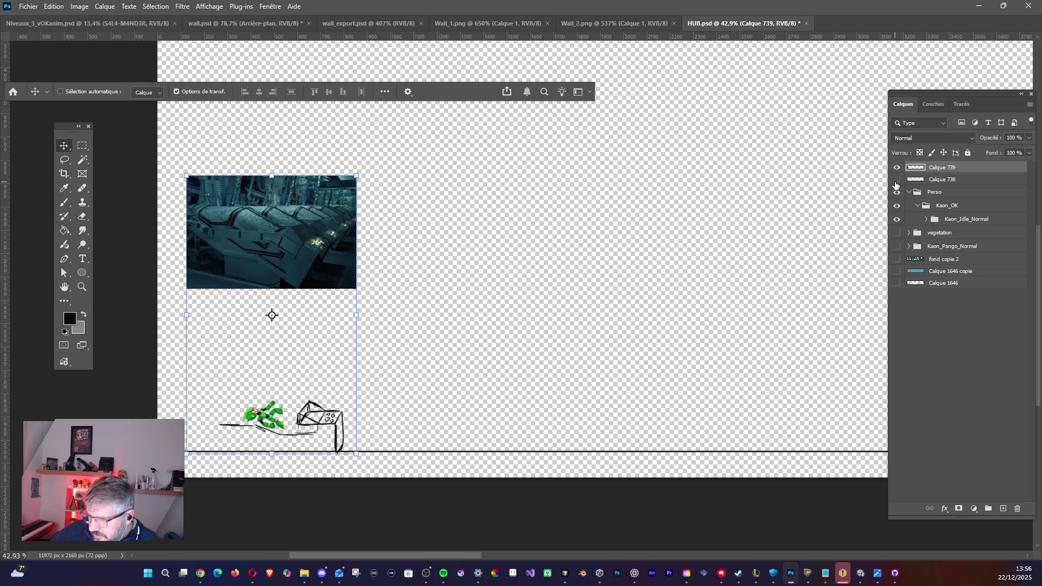
{"action": "left_click", "coordinate": [933, 180]}
{"action": "scroll", "coordinate": [61, 266], "scroll_direction": "down", "scroll_amount": 3}
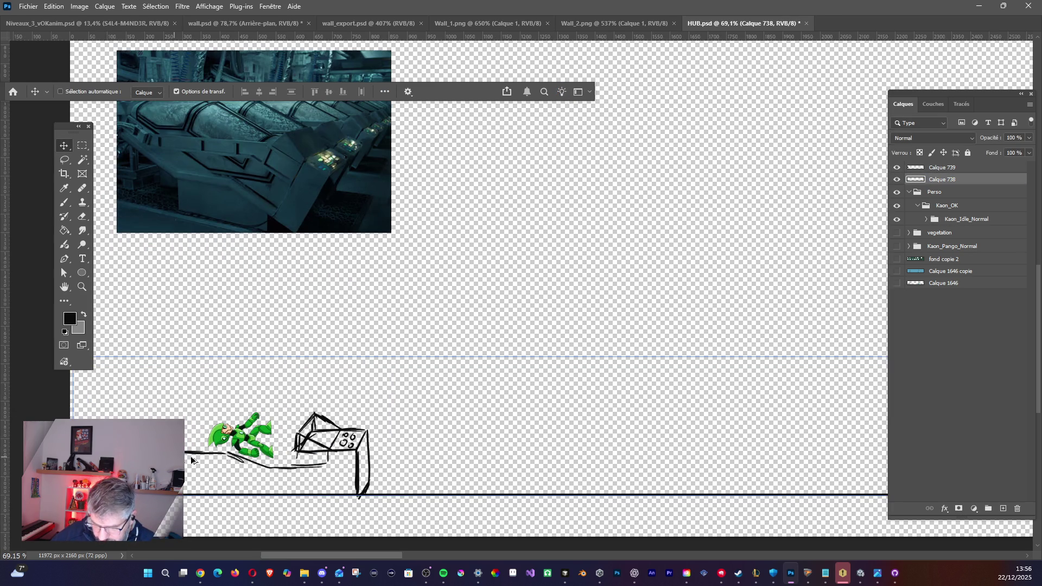
{"action": "scroll", "coordinate": [60, 266], "scroll_direction": "up", "scroll_amount": 3}
- Brush a thick ground line, a left diagonal and a horizontal line across the character
{"action": "left_click", "coordinate": [64, 202]}
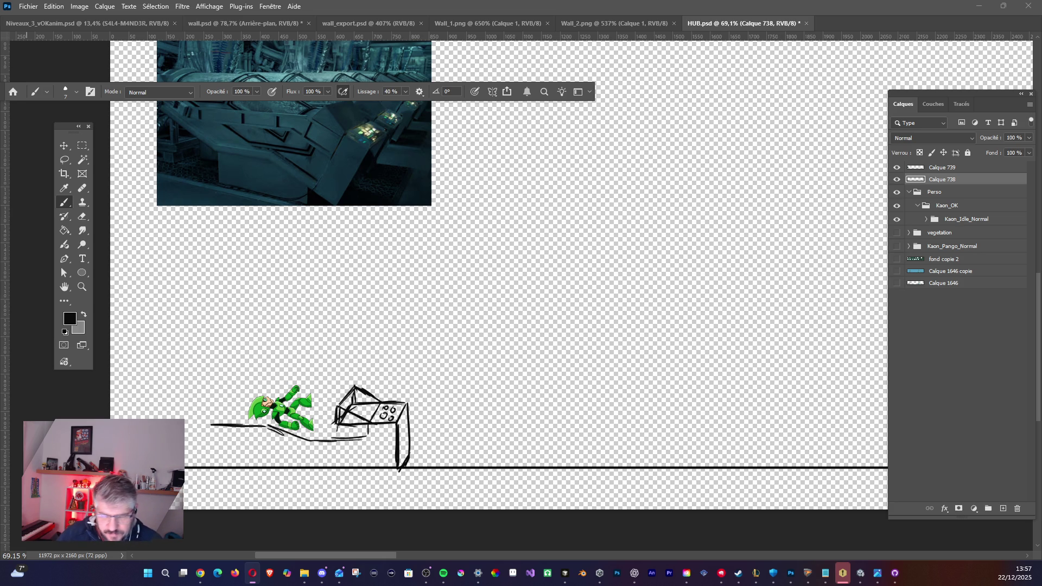
{"action": "left_click", "coordinate": [266, 430]}
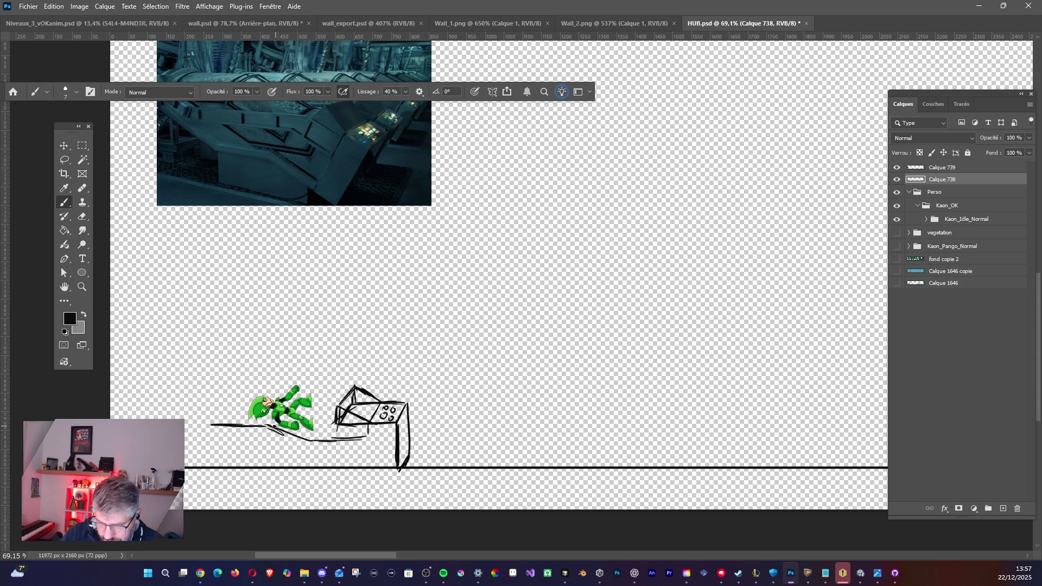
{"action": "mouse_move", "coordinate": [265, 427]}
{"action": "left_mouse_down"}
{"action": "mouse_move", "coordinate": [316, 442]}
{"action": "mouse_move", "coordinate": [367, 437]}
{"action": "left_mouse_up"}
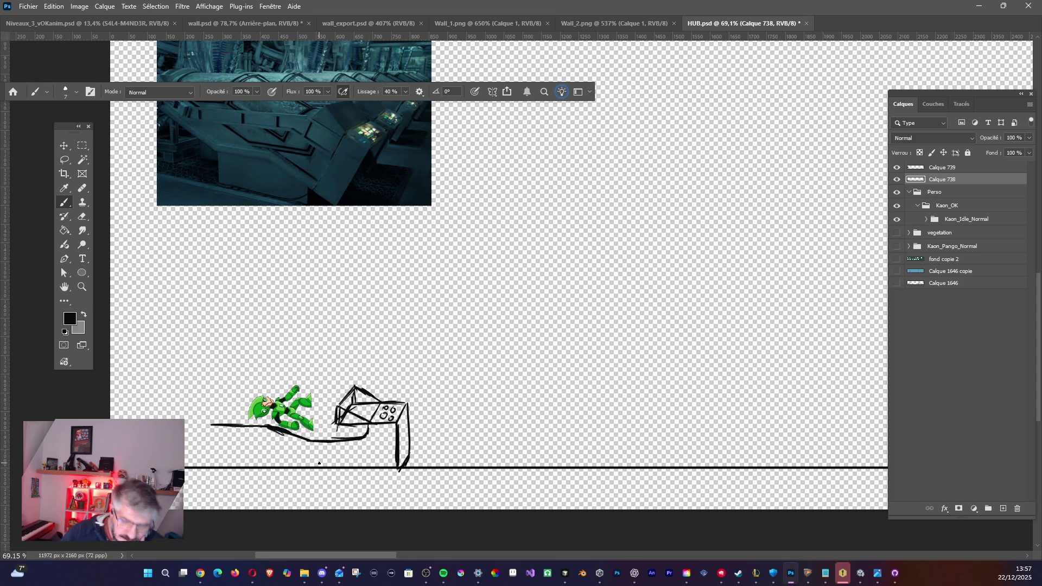
{"action": "left_click_drag", "start_coordinate": [212, 426], "coordinate": [232, 393]}
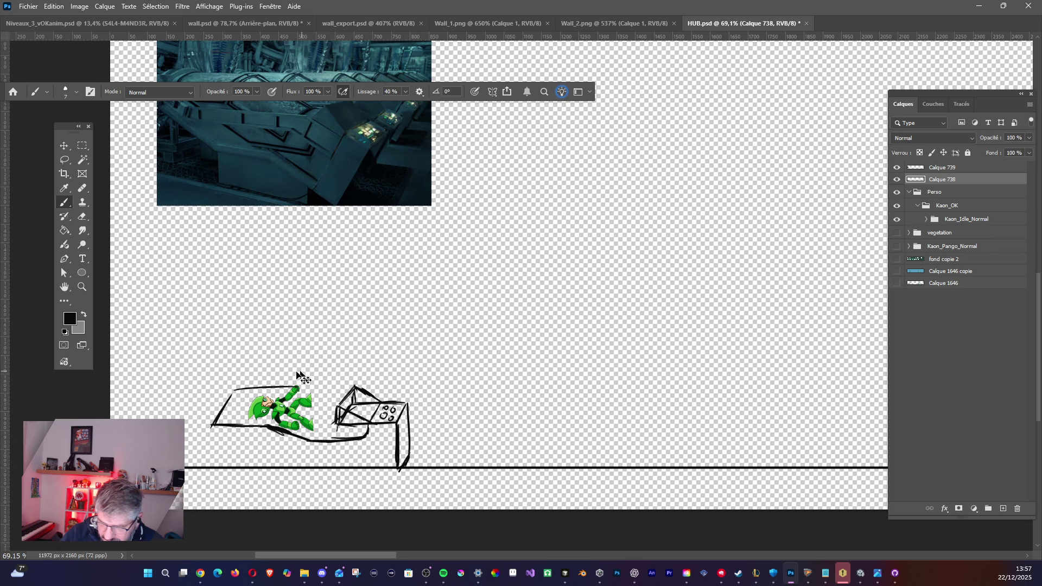
{"action": "left_click_drag", "start_coordinate": [227, 402], "coordinate": [237, 386]}
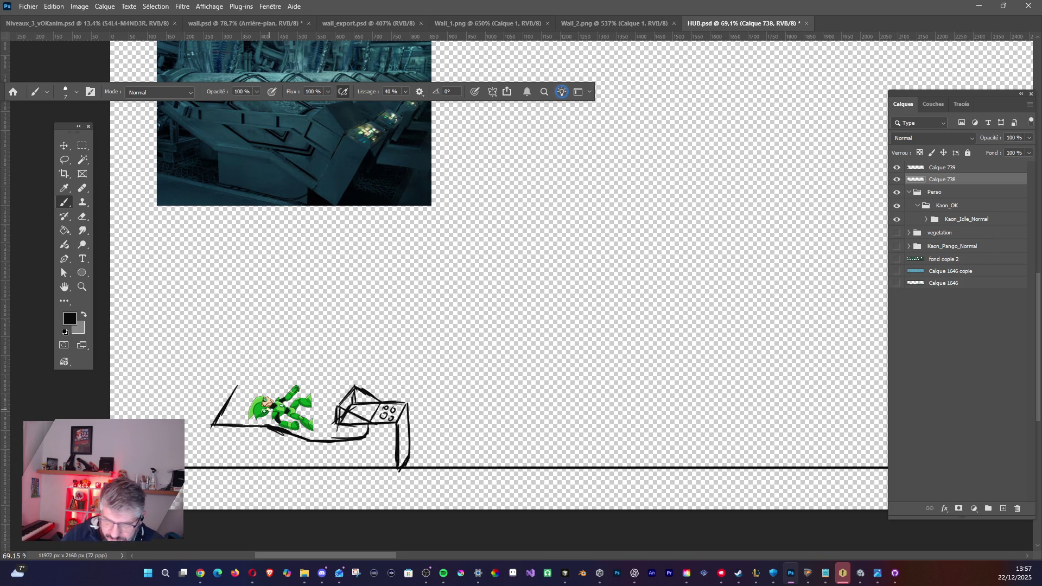
{"action": "mouse_move", "coordinate": [250, 414]}
{"action": "left_mouse_down"}
{"action": "mouse_move", "coordinate": [301, 418]}
{"action": "mouse_move", "coordinate": [333, 441]}
{"action": "mouse_move", "coordinate": [345, 428]}
{"action": "mouse_move", "coordinate": [318, 427]}
{"action": "mouse_move", "coordinate": [346, 399]}
{"action": "left_mouse_up"}
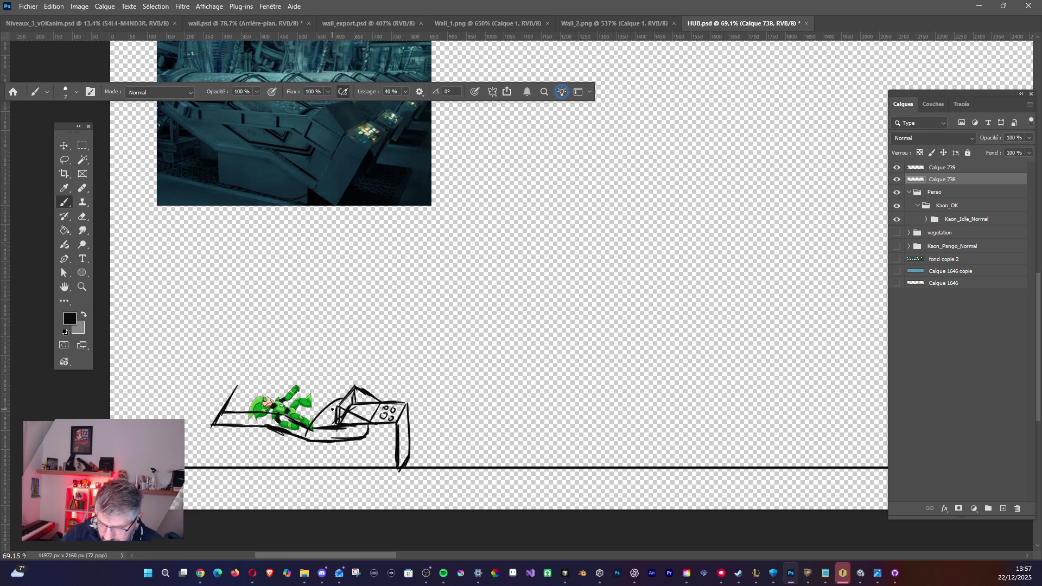
- Draw the capsule shell's upper curve and the canopy's left arc and top
{"action": "left_click_drag", "start_coordinate": [279, 412], "coordinate": [315, 381]}
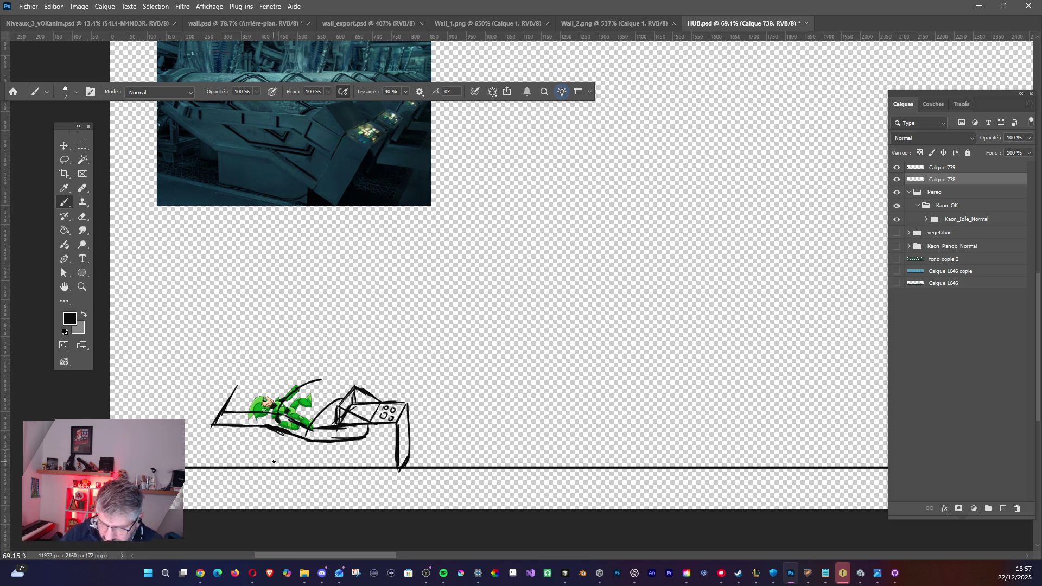
{"action": "mouse_move", "coordinate": [225, 400]}
{"action": "left_mouse_down"}
{"action": "mouse_move", "coordinate": [262, 375]}
{"action": "mouse_move", "coordinate": [318, 380]}
{"action": "left_mouse_up"}
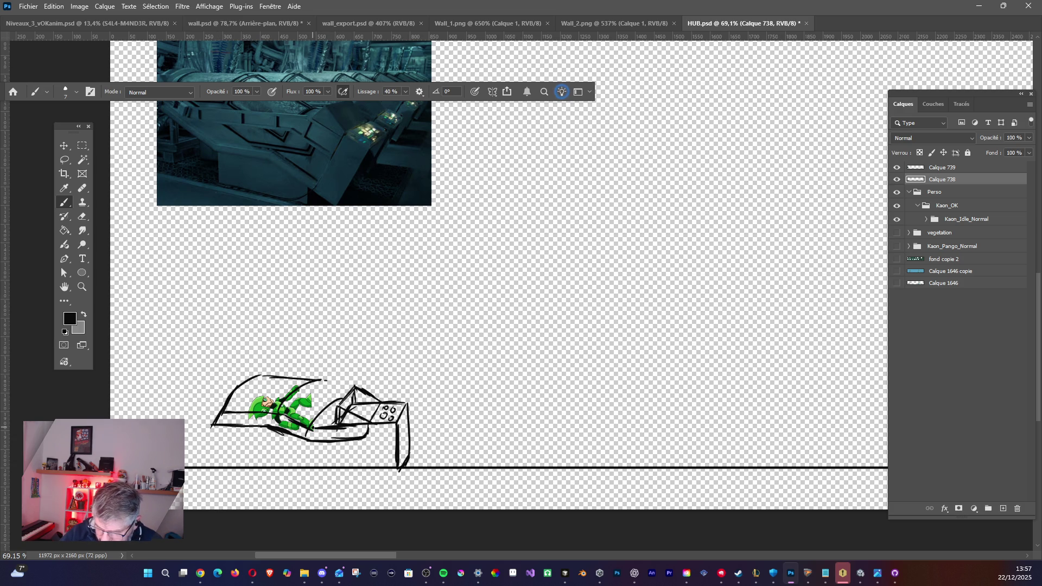
{"action": "mouse_move", "coordinate": [320, 412]}
{"action": "left_mouse_down"}
{"action": "mouse_move", "coordinate": [355, 388]}
{"action": "mouse_move", "coordinate": [329, 381]}
{"action": "mouse_move", "coordinate": [359, 390]}
{"action": "mouse_move", "coordinate": [263, 375]}
{"action": "left_mouse_up"}
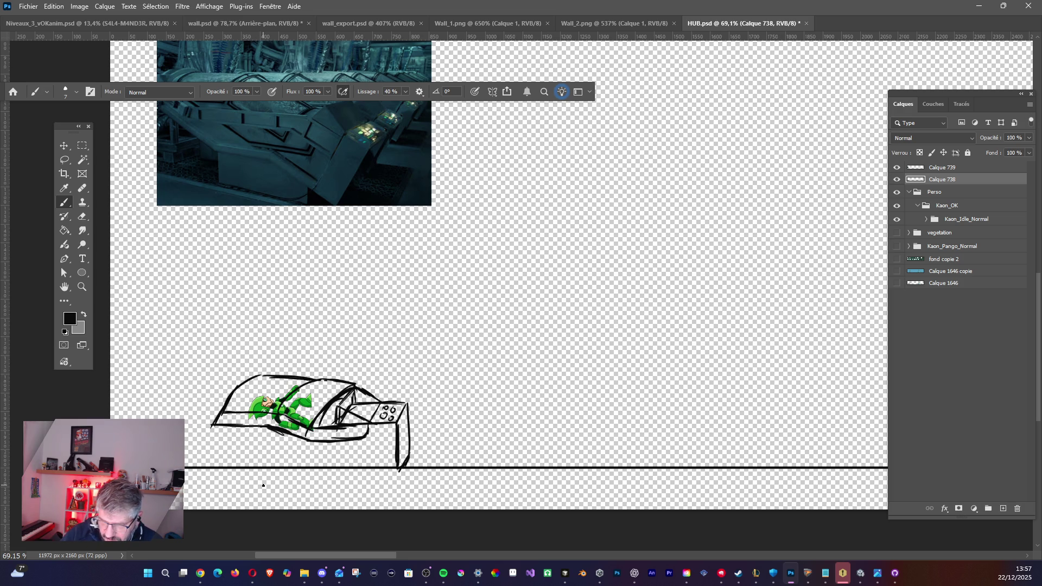
{"action": "left_click_drag", "start_coordinate": [246, 371], "coordinate": [206, 411]}
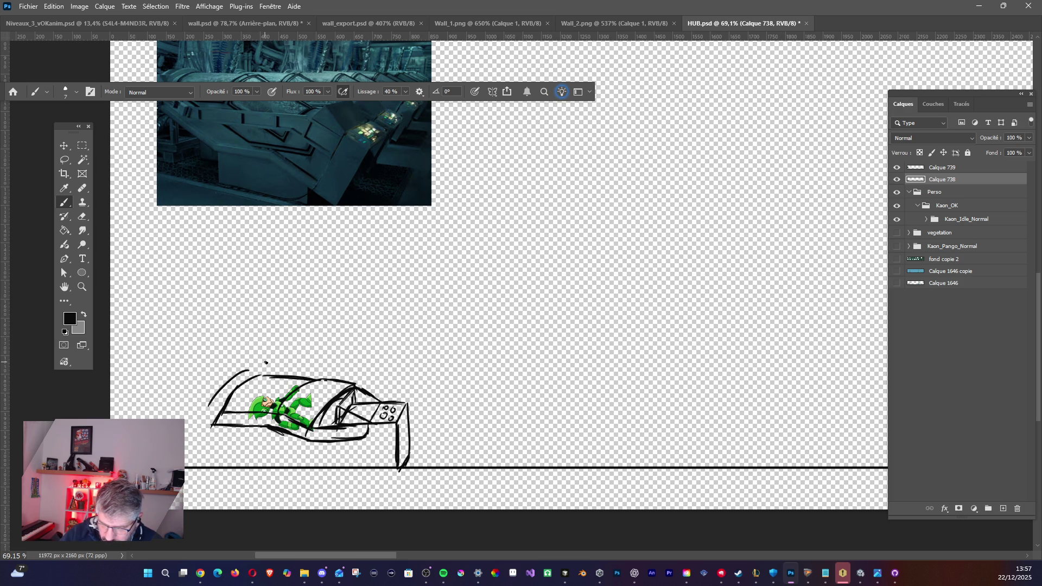
{"action": "left_click_drag", "start_coordinate": [251, 368], "coordinate": [264, 367]}
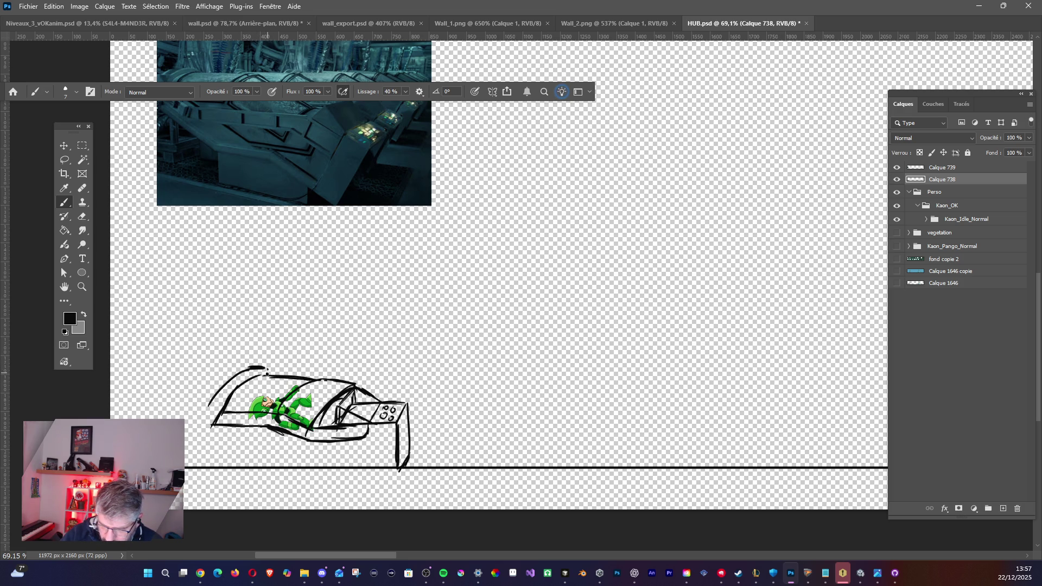
{"action": "left_click_drag", "start_coordinate": [208, 402], "coordinate": [202, 425]}
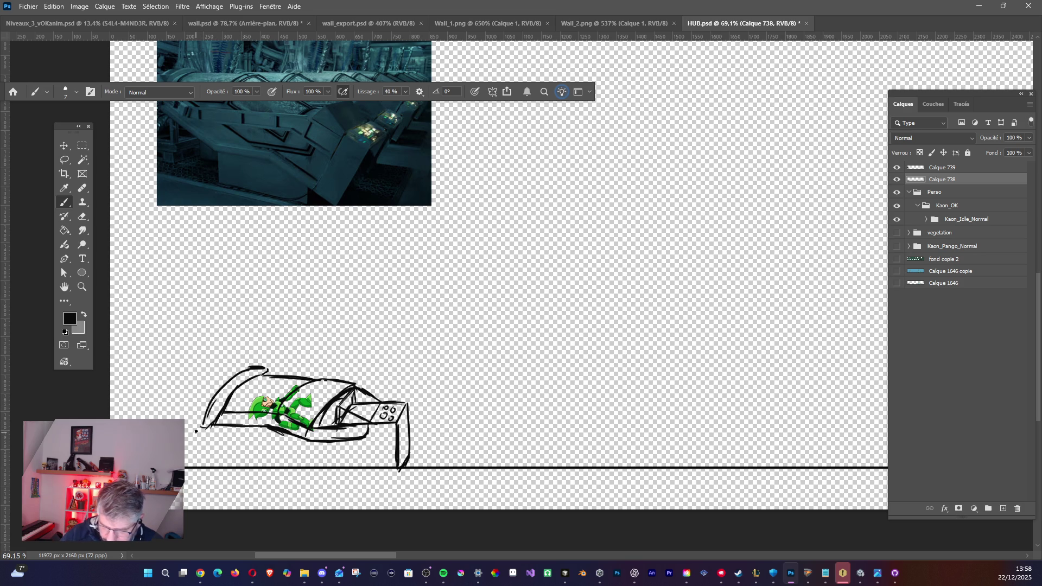
{"action": "left_click_drag", "start_coordinate": [199, 431], "coordinate": [258, 364]}
- Go over the left canopy arc to thicken it
{"action": "mouse_move", "coordinate": [220, 393]}
{"action": "left_mouse_down"}
{"action": "mouse_move", "coordinate": [203, 422]}
{"action": "mouse_move", "coordinate": [272, 368]}
{"action": "mouse_move", "coordinate": [212, 418]}
{"action": "left_mouse_up"}
{"action": "left_click_drag", "start_coordinate": [266, 365], "coordinate": [202, 428]}
{"action": "left_click_drag", "start_coordinate": [234, 386], "coordinate": [268, 369]}
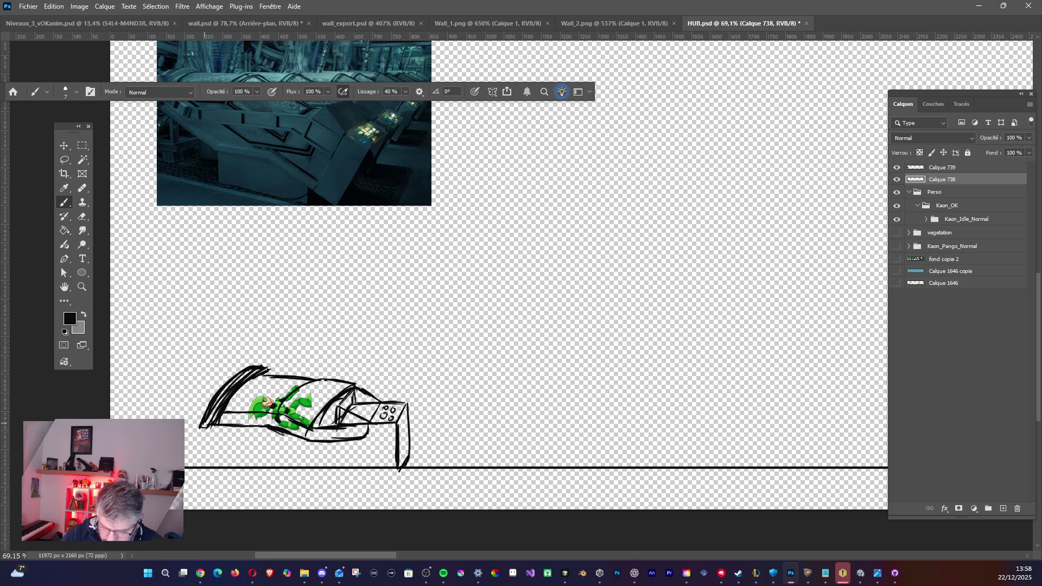
- Add the capsule's lower edge, a vertical under the console, and shading strokes on the canopy
{"action": "mouse_move", "coordinate": [200, 428]}
{"action": "left_mouse_down"}
{"action": "mouse_move", "coordinate": [311, 466]}
{"action": "mouse_move", "coordinate": [365, 466]}
{"action": "left_mouse_up"}
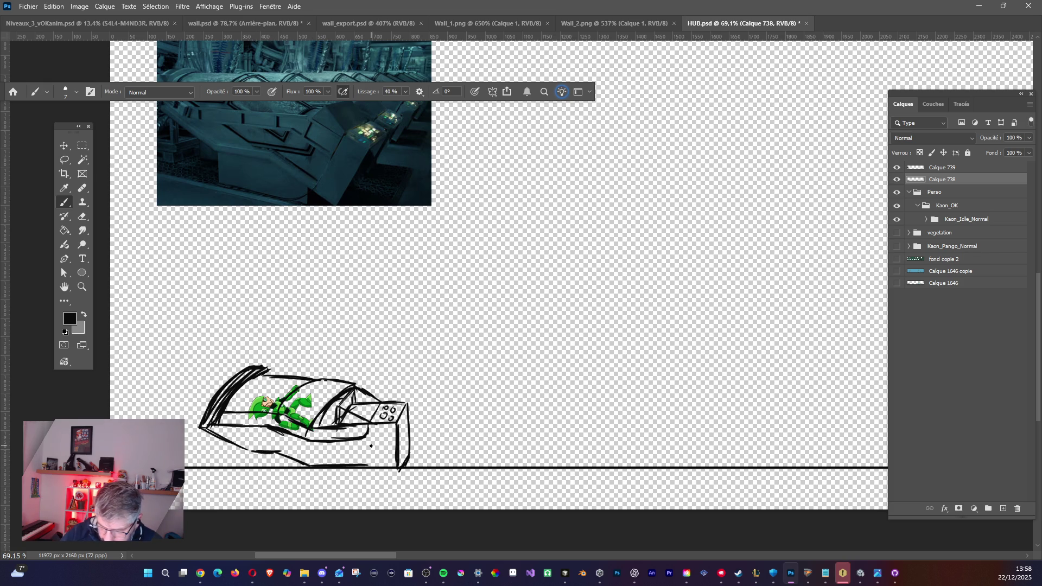
{"action": "mouse_move", "coordinate": [368, 427]}
{"action": "left_mouse_down"}
{"action": "mouse_move", "coordinate": [370, 465]}
{"action": "mouse_move", "coordinate": [369, 456]}
{"action": "mouse_move", "coordinate": [400, 466]}
{"action": "mouse_move", "coordinate": [387, 467]}
{"action": "left_mouse_up"}
{"action": "mouse_move", "coordinate": [310, 470]}
{"action": "left_mouse_down"}
{"action": "mouse_move", "coordinate": [261, 469]}
{"action": "mouse_move", "coordinate": [202, 442]}
{"action": "mouse_move", "coordinate": [236, 467]}
{"action": "left_mouse_up"}
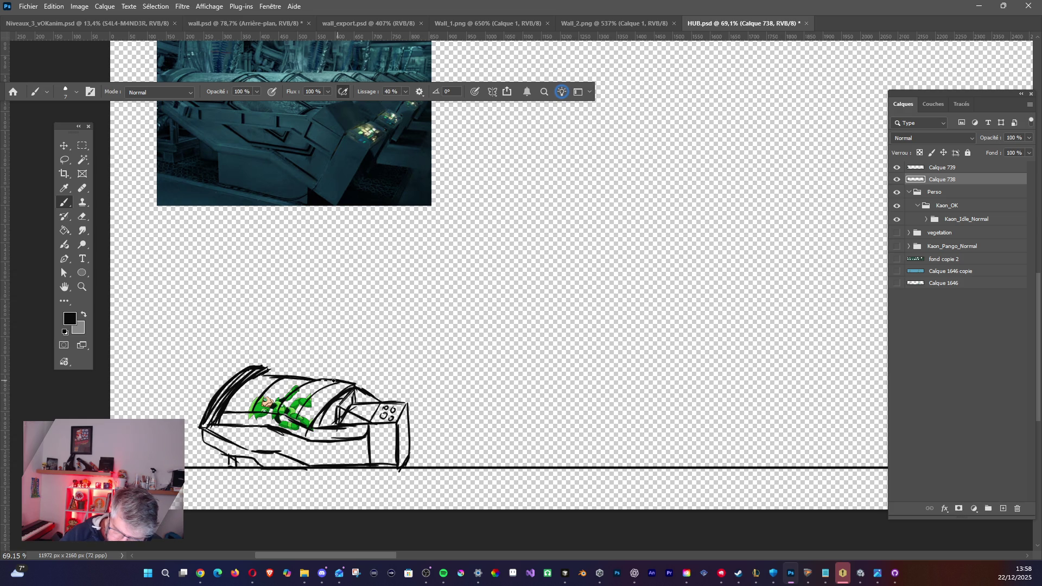
{"action": "mouse_move", "coordinate": [334, 381]}
{"action": "left_mouse_down"}
{"action": "mouse_move", "coordinate": [315, 393]}
{"action": "mouse_move", "coordinate": [354, 382]}
{"action": "left_mouse_up"}
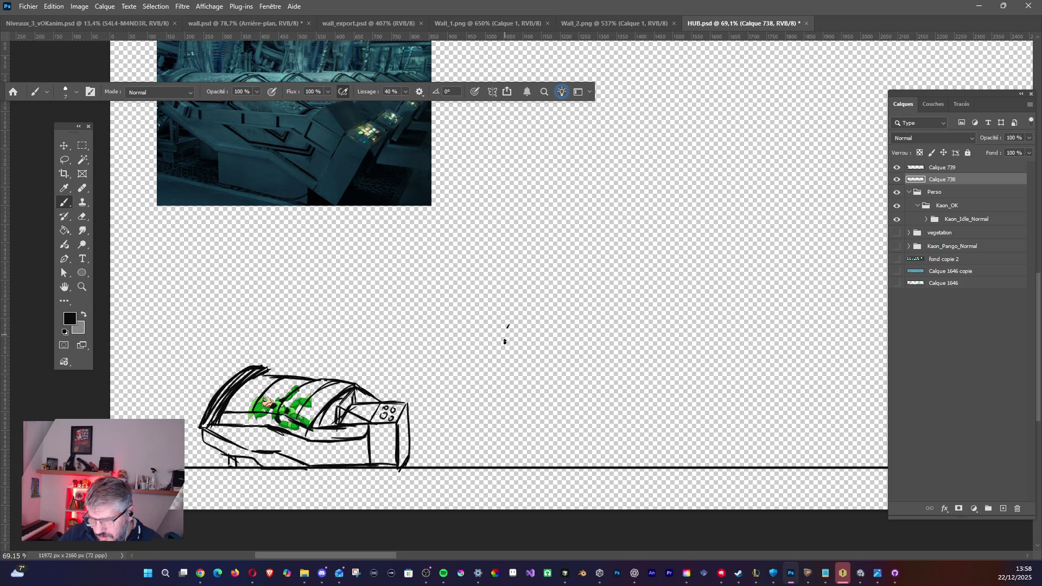
- Discard test strokes, then draw a tall pillar and a stroke at the arm's end
{"action": "left_click_drag", "start_coordinate": [506, 341], "coordinate": [506, 339]}
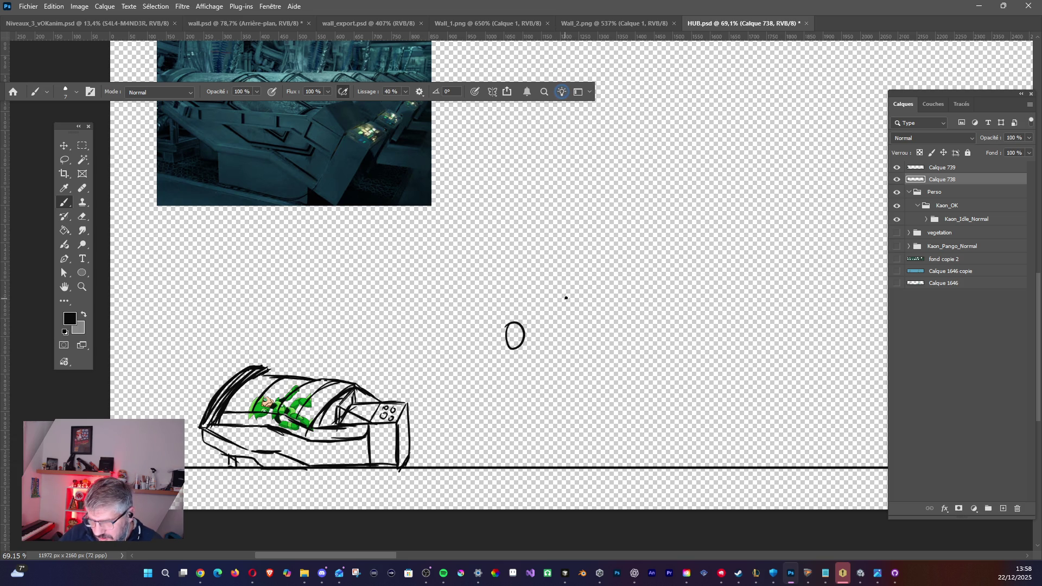
{"action": "left_click_drag", "start_coordinate": [569, 296], "coordinate": [535, 325]}
{"action": "key", "text": "ctrl+z"}
{"action": "key", "text": "ctrl+z"}
{"action": "key", "text": "ctrl+z"}
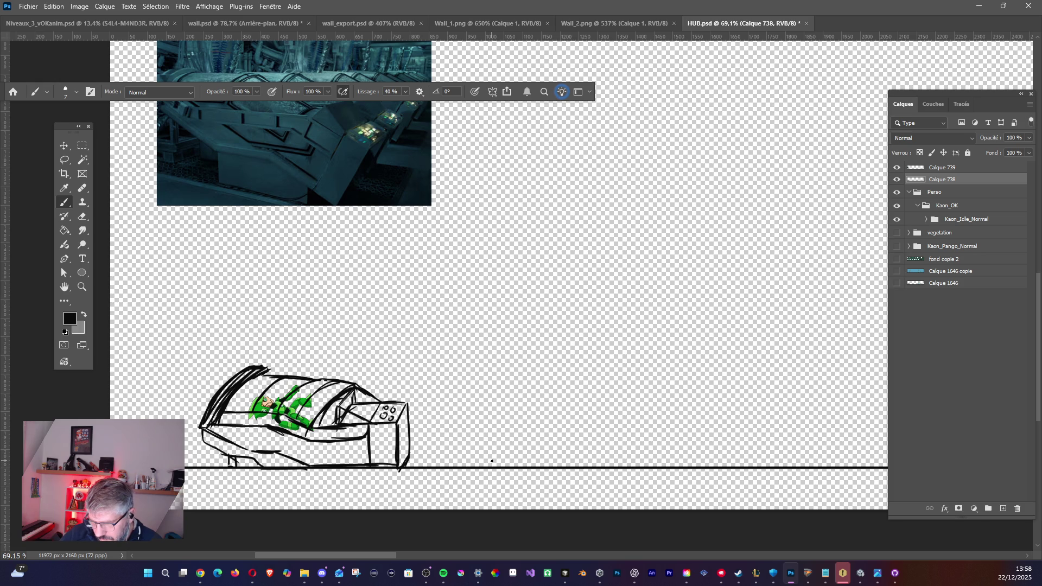
{"action": "left_click_drag", "start_coordinate": [493, 450], "coordinate": [499, 416]}
{"action": "key", "text": "ctrl+z"}
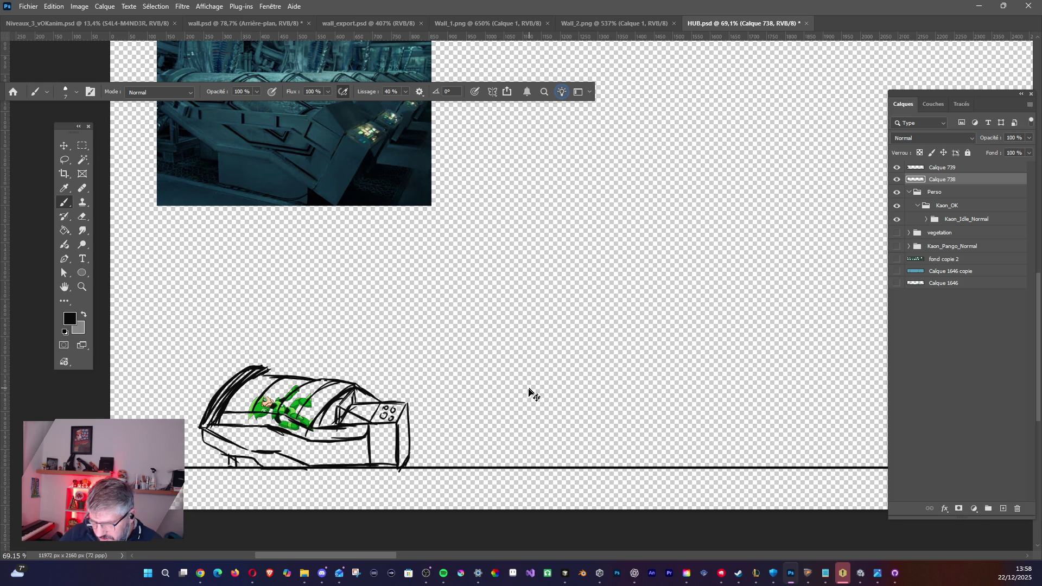
{"action": "mouse_move", "coordinate": [586, 465]}
{"action": "left_mouse_down"}
{"action": "mouse_move", "coordinate": [583, 319]}
{"action": "mouse_move", "coordinate": [531, 321]}
{"action": "mouse_move", "coordinate": [498, 378]}
{"action": "mouse_move", "coordinate": [538, 331]}
{"action": "mouse_move", "coordinate": [576, 323]}
{"action": "left_mouse_up"}
{"action": "mouse_move", "coordinate": [501, 375]}
{"action": "left_mouse_down"}
{"action": "mouse_move", "coordinate": [512, 394]}
{"action": "mouse_move", "coordinate": [501, 391]}
{"action": "mouse_move", "coordinate": [545, 318]}
{"action": "left_mouse_up"}
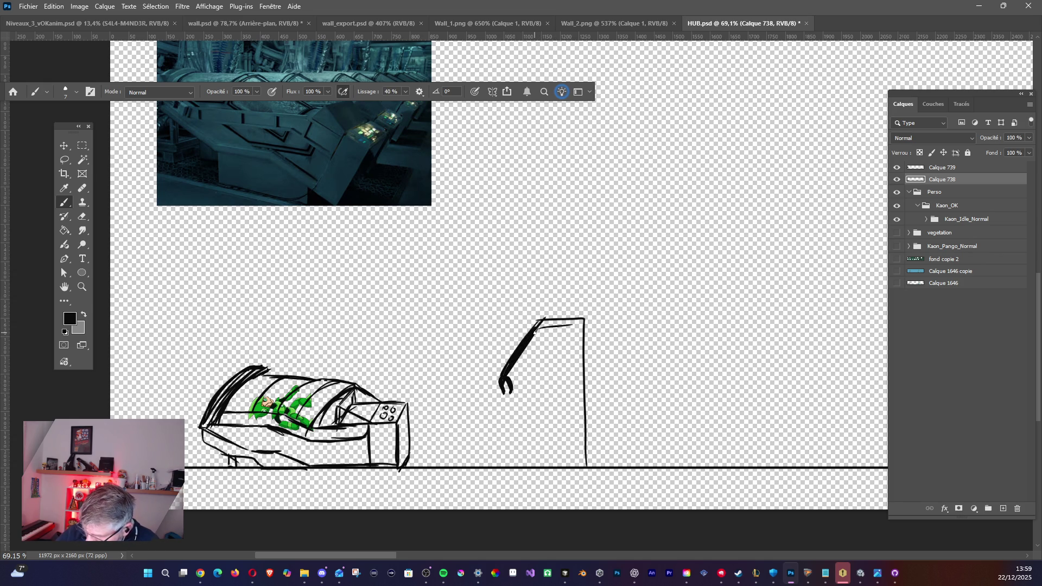
- Reshape the claw's bottom with the Eraser into a closed U shape
{"action": "left_click_drag", "start_coordinate": [503, 392], "coordinate": [509, 396]}
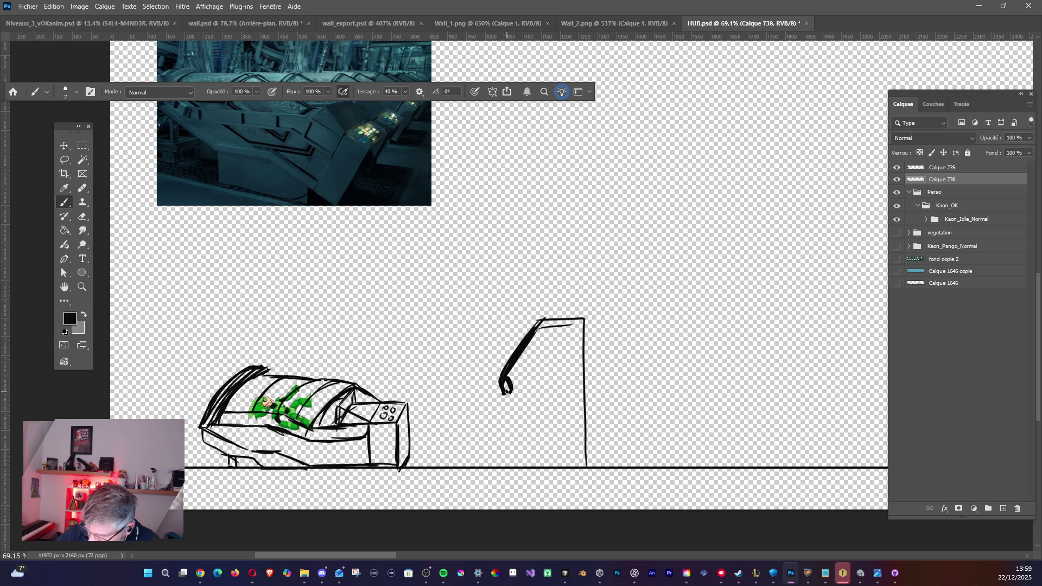
{"action": "left_click_drag", "start_coordinate": [507, 393], "coordinate": [506, 386]}
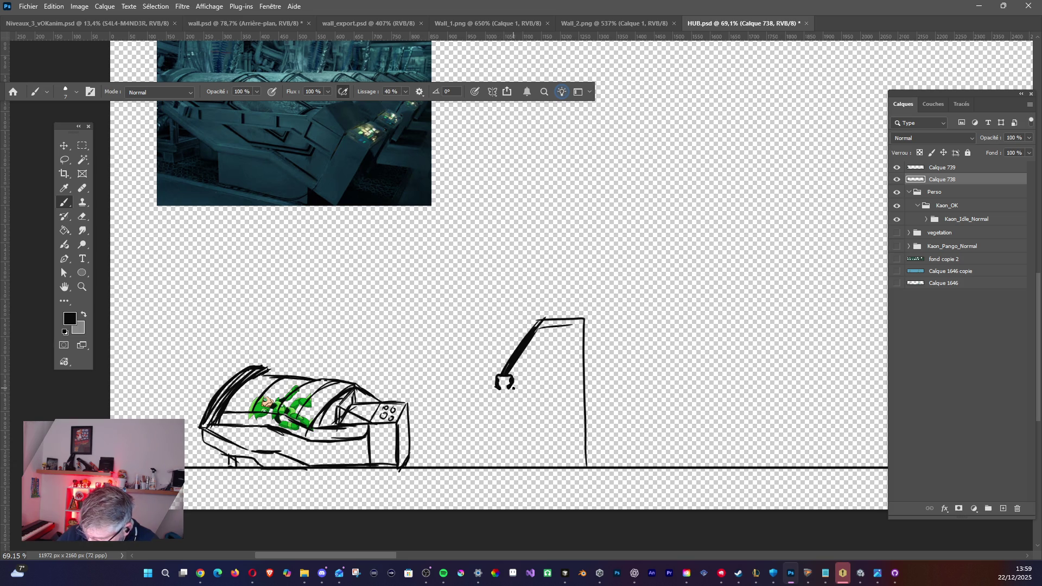
{"action": "key", "text": "e"}
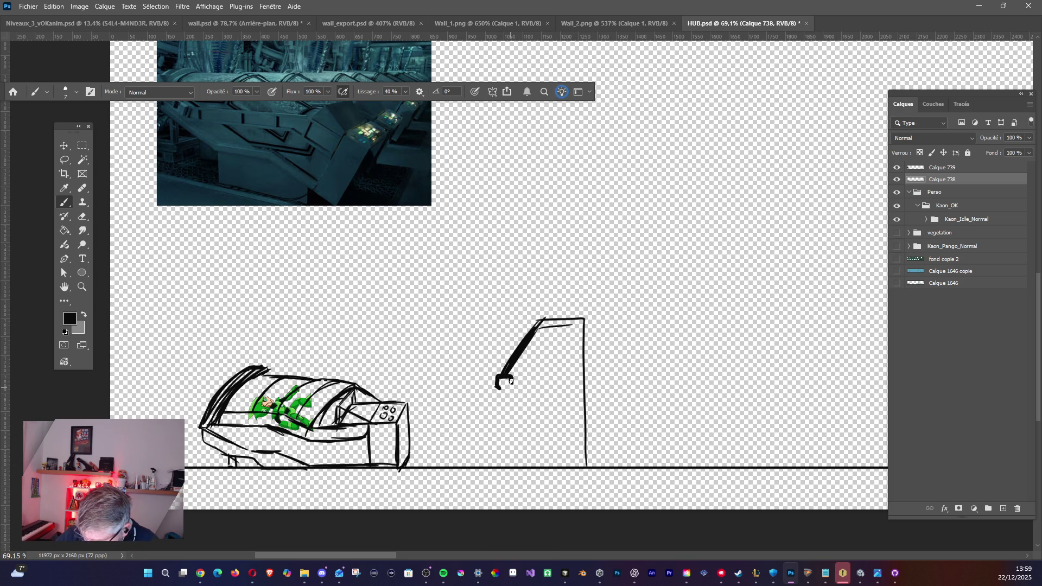
{"action": "left_click_drag", "start_coordinate": [511, 382], "coordinate": [510, 386]}
- Thicken the arm, close the pole base, add round joints and shade the pole
{"action": "mouse_move", "coordinate": [537, 327]}
{"action": "left_mouse_down"}
{"action": "mouse_move", "coordinate": [574, 325]}
{"action": "mouse_move", "coordinate": [573, 489]}
{"action": "mouse_move", "coordinate": [589, 470]}
{"action": "left_mouse_up"}
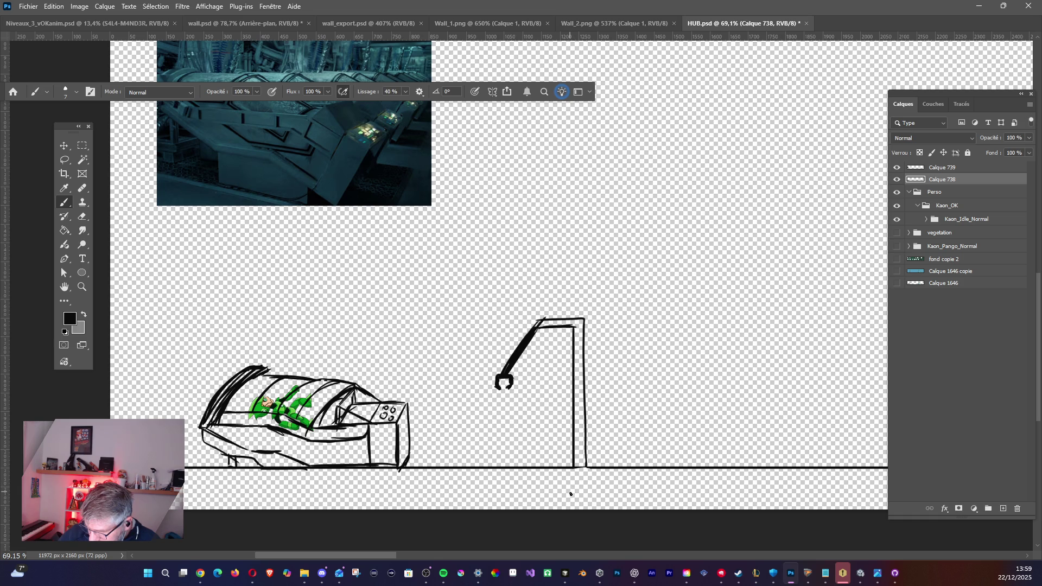
{"action": "left_click_drag", "start_coordinate": [579, 465], "coordinate": [586, 468]}
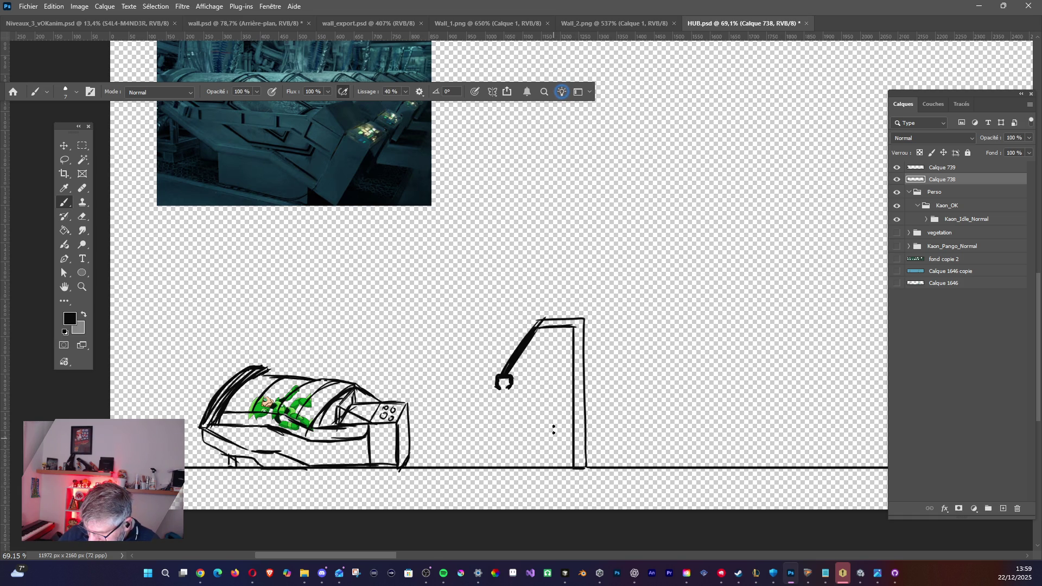
{"action": "mouse_move", "coordinate": [537, 323]}
{"action": "left_mouse_down"}
{"action": "mouse_move", "coordinate": [498, 378]}
{"action": "mouse_move", "coordinate": [510, 379]}
{"action": "left_mouse_up"}
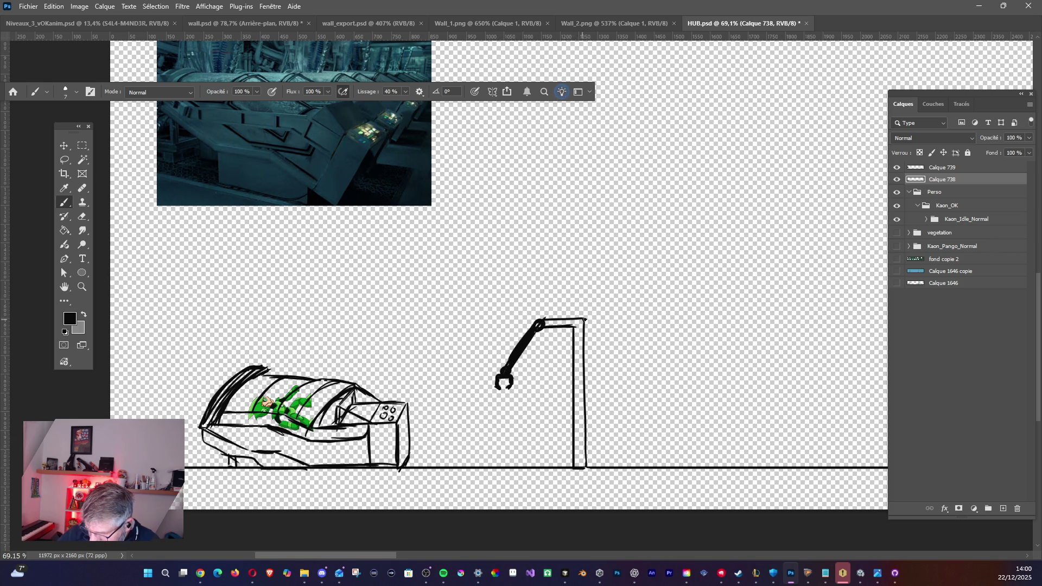
{"action": "left_click_drag", "start_coordinate": [582, 319], "coordinate": [578, 467]}
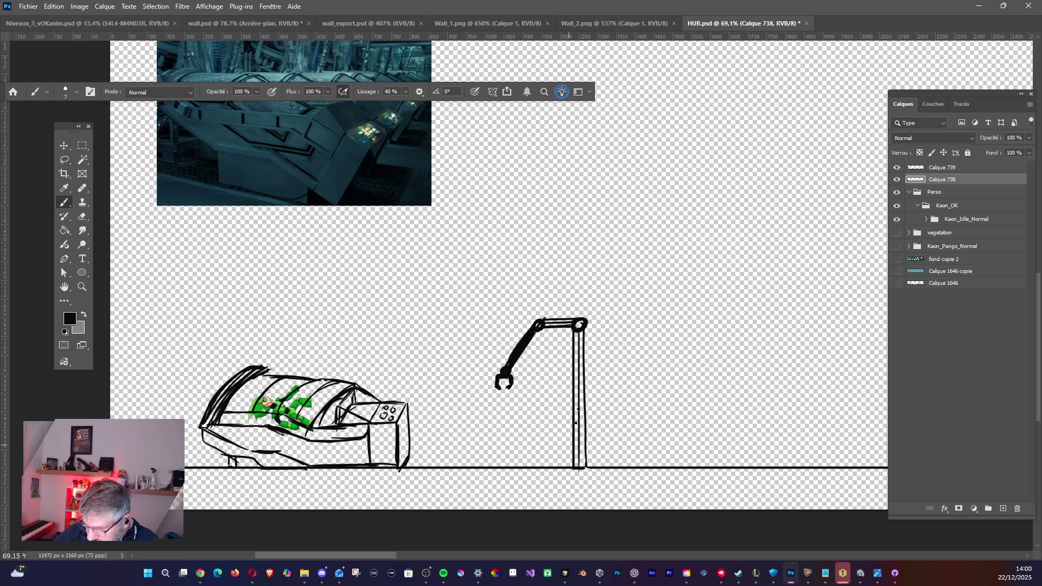
{"action": "left_click_drag", "start_coordinate": [580, 423], "coordinate": [580, 401]}
{"action": "left_click_drag", "start_coordinate": [577, 451], "coordinate": [579, 404]}
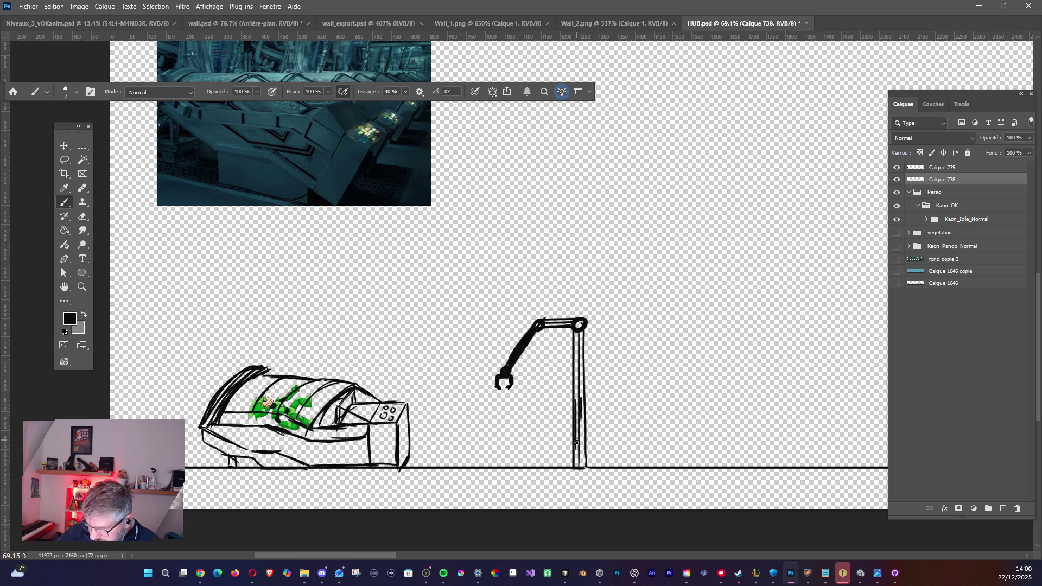
{"action": "left_click_drag", "start_coordinate": [577, 462], "coordinate": [582, 414]}
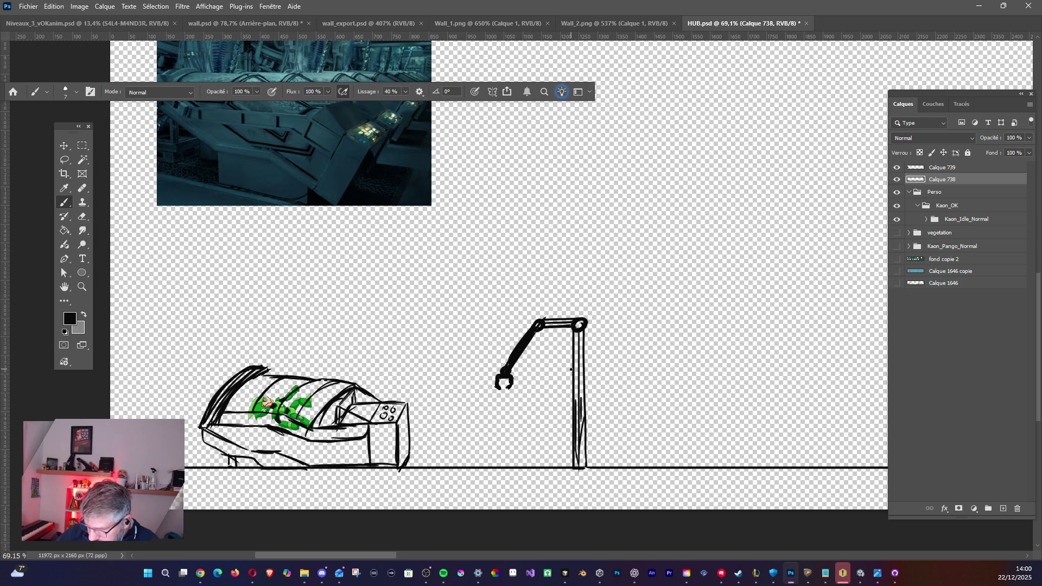
- Zoom out over the scene, discard a test circle below the claw, and move to Opera
{"action": "scroll", "coordinate": [568, 348], "scroll_direction": "down", "scroll_amount": 4}
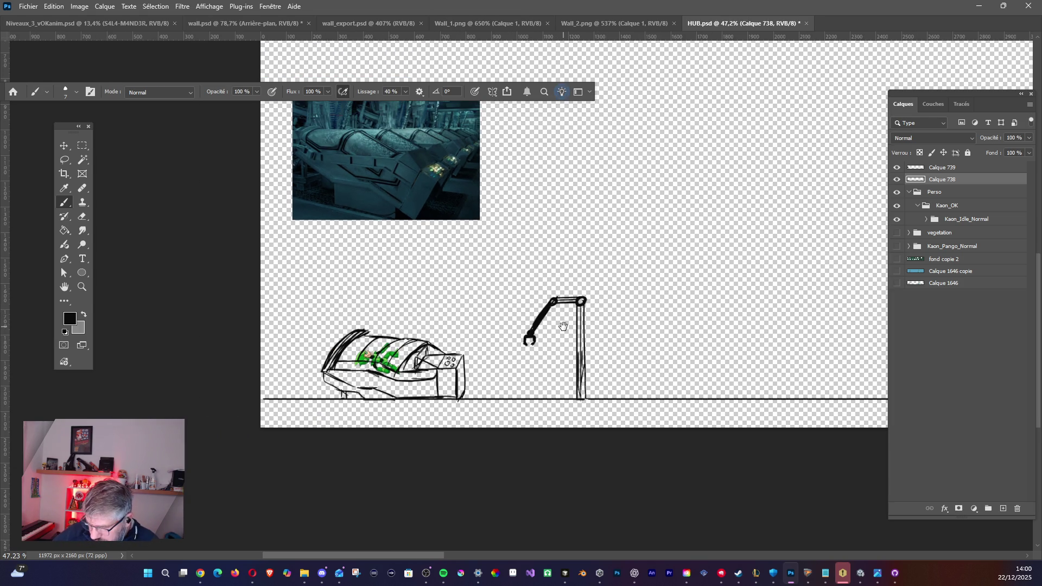
{"action": "mouse_move", "coordinate": [563, 326]}
{"action": "left_mouse_down"}
{"action": "mouse_move", "coordinate": [531, 361]}
{"action": "mouse_move", "coordinate": [473, 391]}
{"action": "left_mouse_up"}
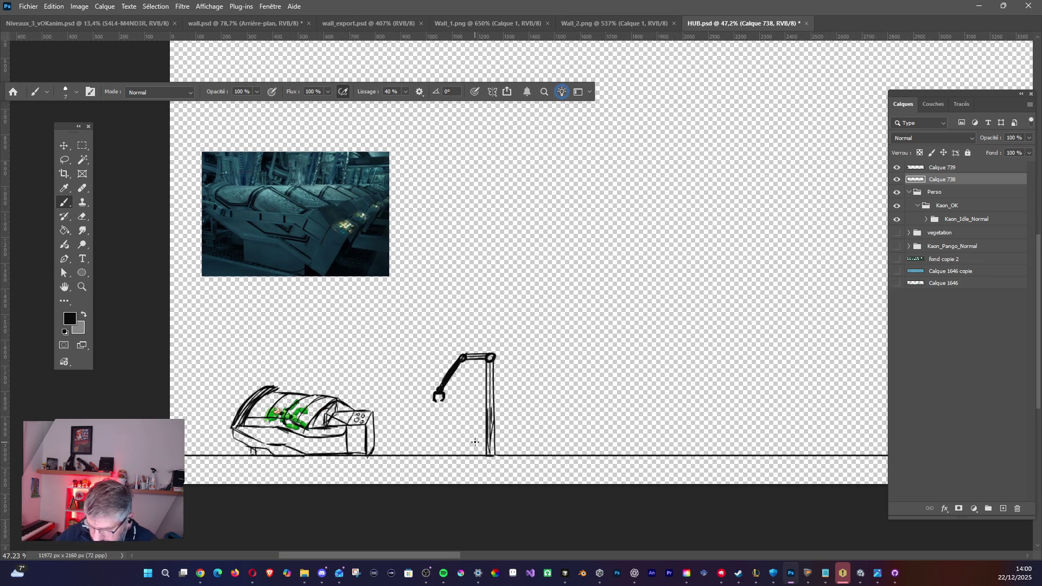
{"action": "left_click_drag", "start_coordinate": [475, 443], "coordinate": [474, 440]}
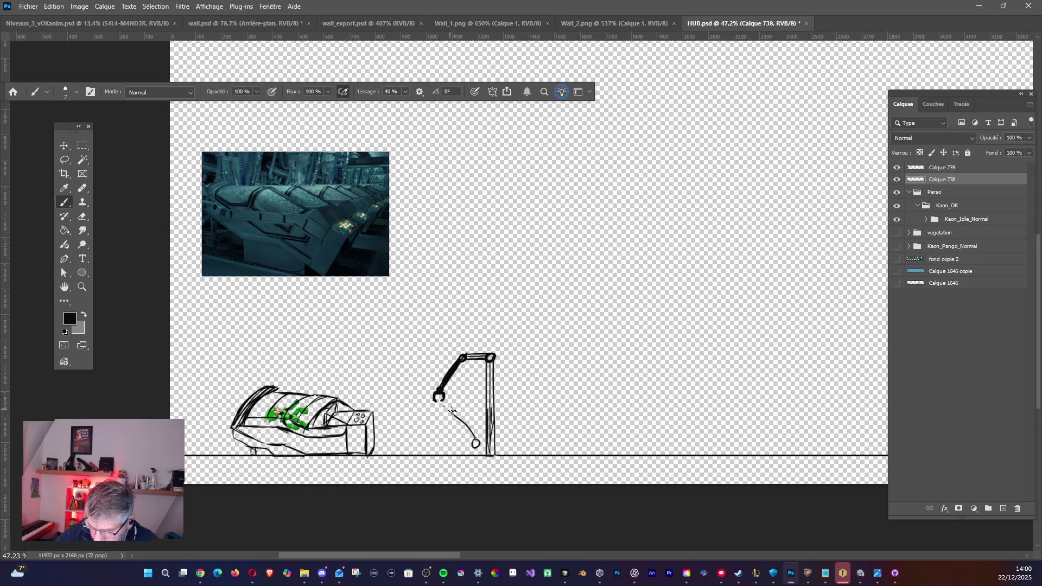
{"action": "key", "text": "ctrl+z"}
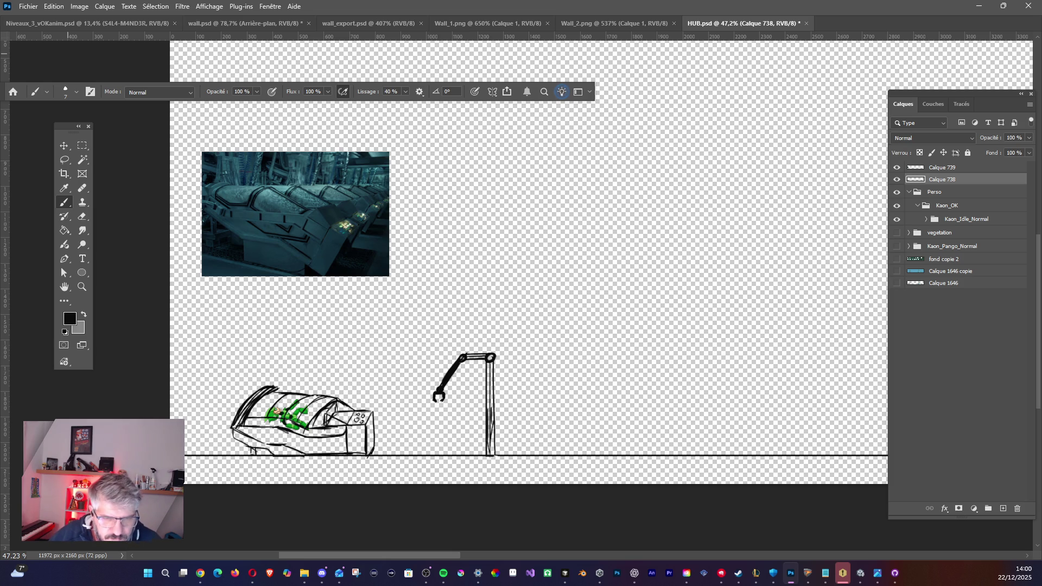
{"action": "left_click", "coordinate": [253, 574]}
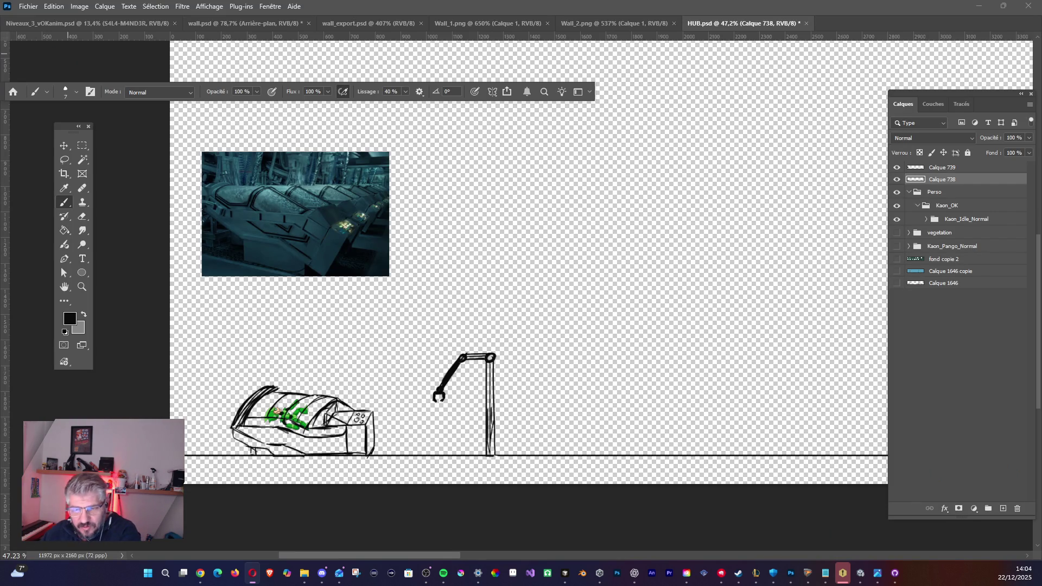
- Return to Photoshop, collapse Kaon_OK and select the Perso group
{"action": "left_click", "coordinate": [588, 253]}
{"action": "mouse_move", "coordinate": [558, 277]}
{"action": "left_mouse_down"}
{"action": "mouse_move", "coordinate": [514, 347]}
{"action": "mouse_move", "coordinate": [473, 333]}
{"action": "mouse_move", "coordinate": [475, 321]}
{"action": "left_mouse_up"}
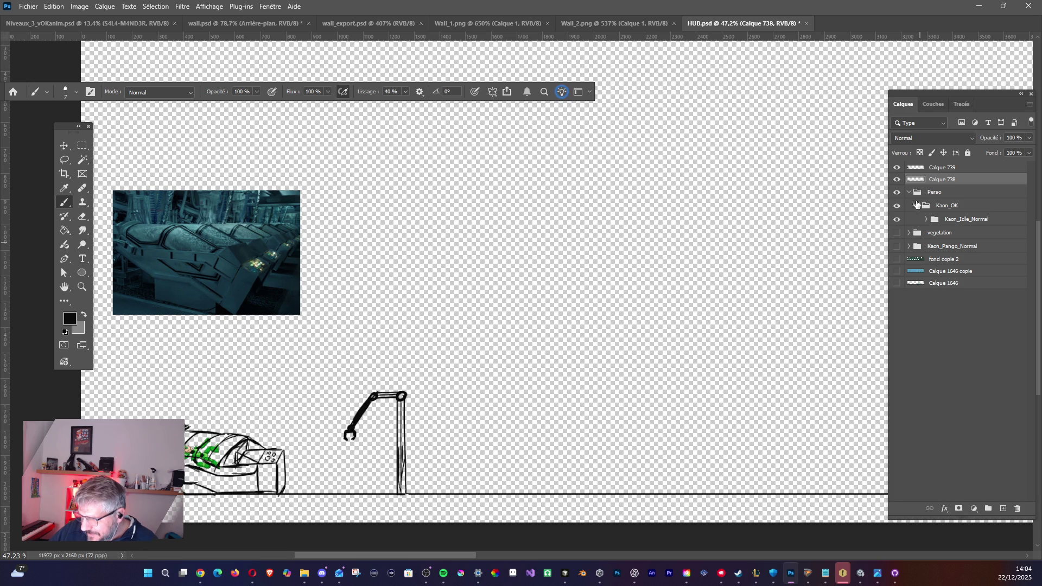
{"action": "left_click", "coordinate": [919, 207]}
{"action": "left_click", "coordinate": [919, 206]}
{"action": "left_click", "coordinate": [923, 192]}
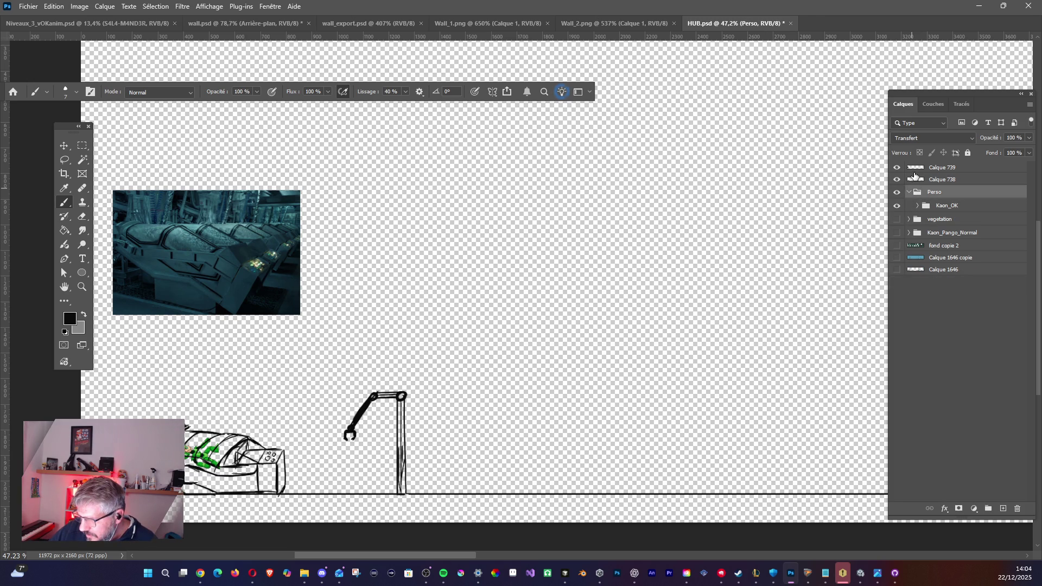
- Dismiss the painting-on-a-group error from the brush preset and reactivate Calque 738
{"action": "mouse_move", "coordinate": [391, 310]}
{"action": "left_mouse_down"}
{"action": "mouse_move", "coordinate": [494, 321]}
{"action": "mouse_move", "coordinate": [480, 293]}
{"action": "left_mouse_up"}
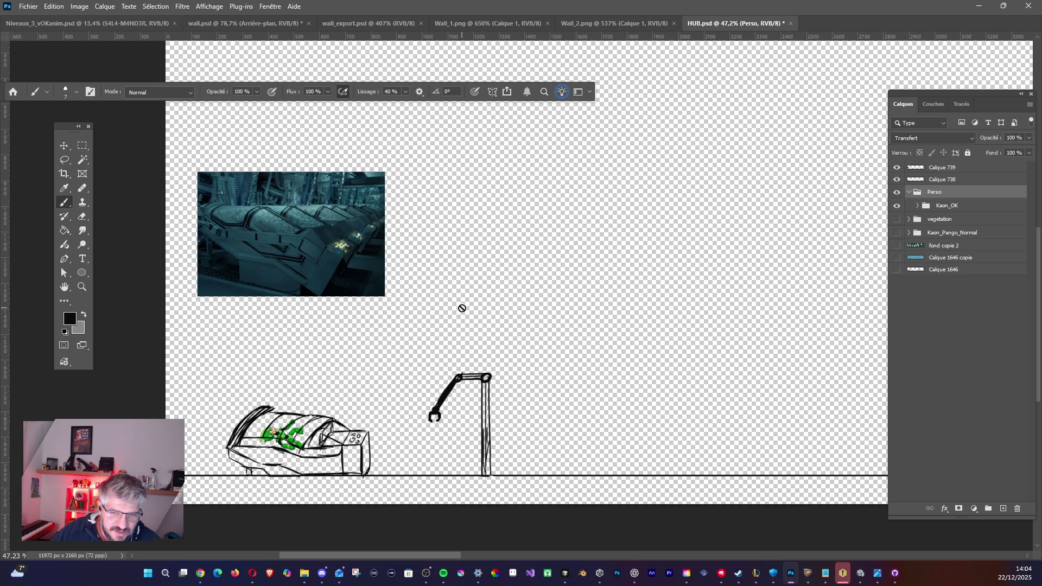
{"action": "right_click", "coordinate": [461, 308]}
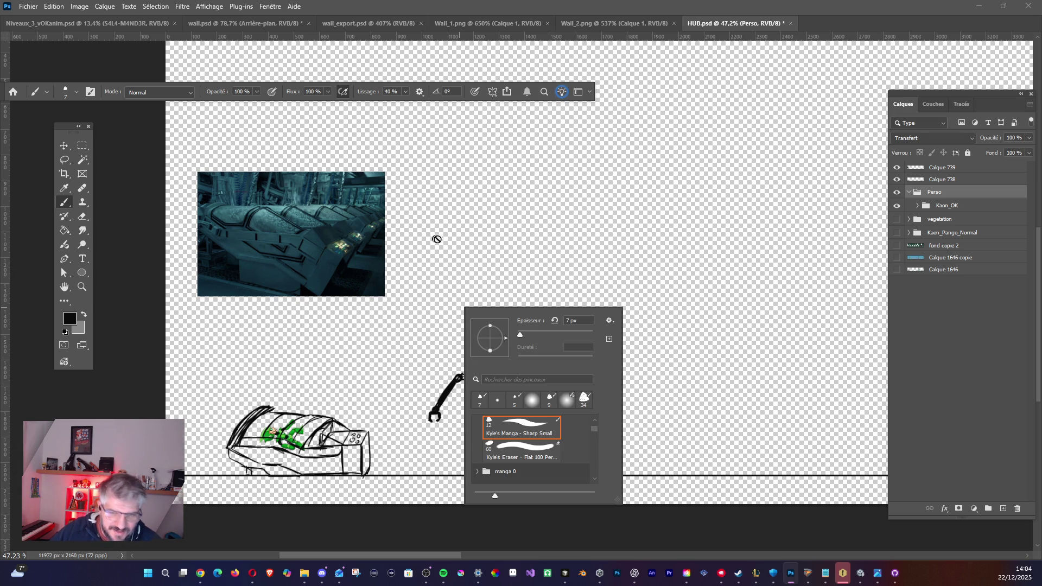
{"action": "left_click", "coordinate": [588, 270]}
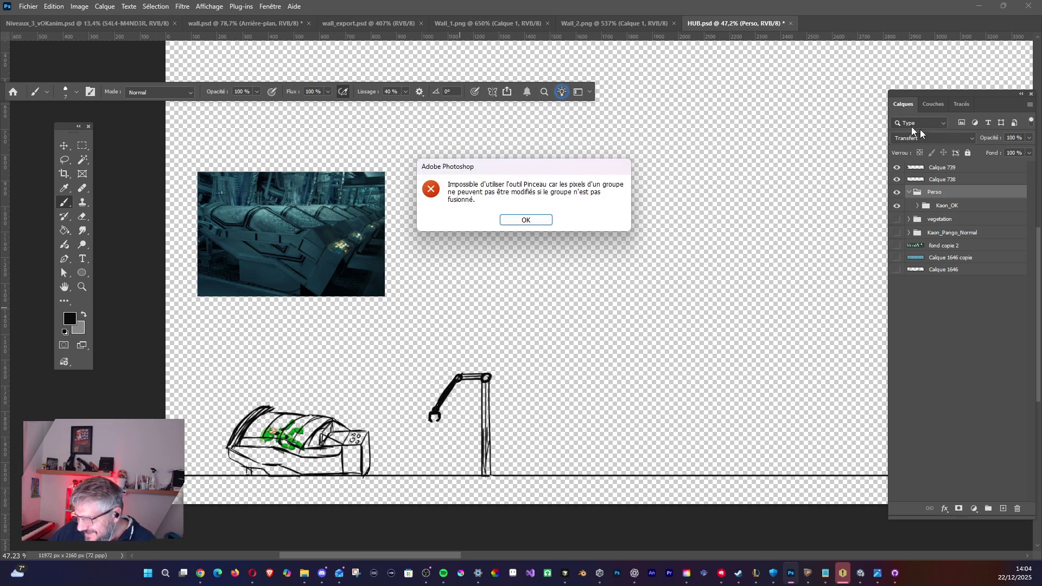
{"action": "left_click", "coordinate": [545, 220]}
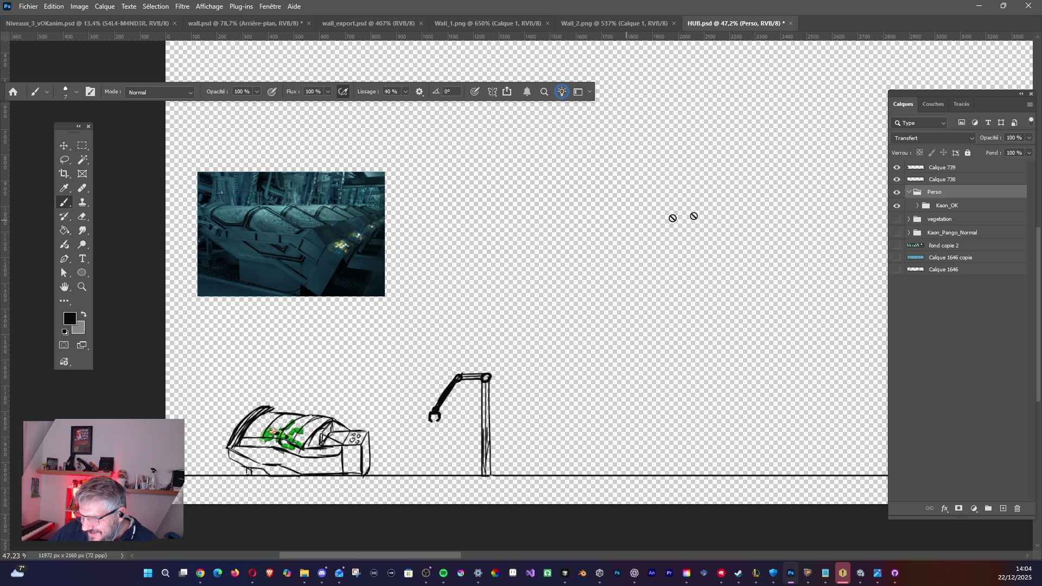
{"action": "left_click", "coordinate": [910, 182]}
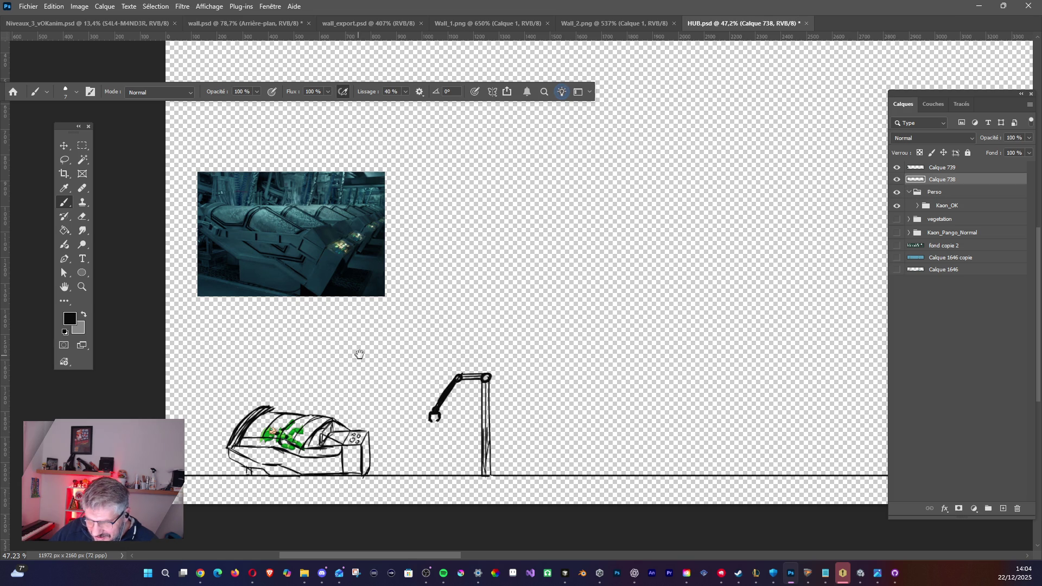
{"action": "left_click_drag", "start_coordinate": [393, 367], "coordinate": [283, 384]}
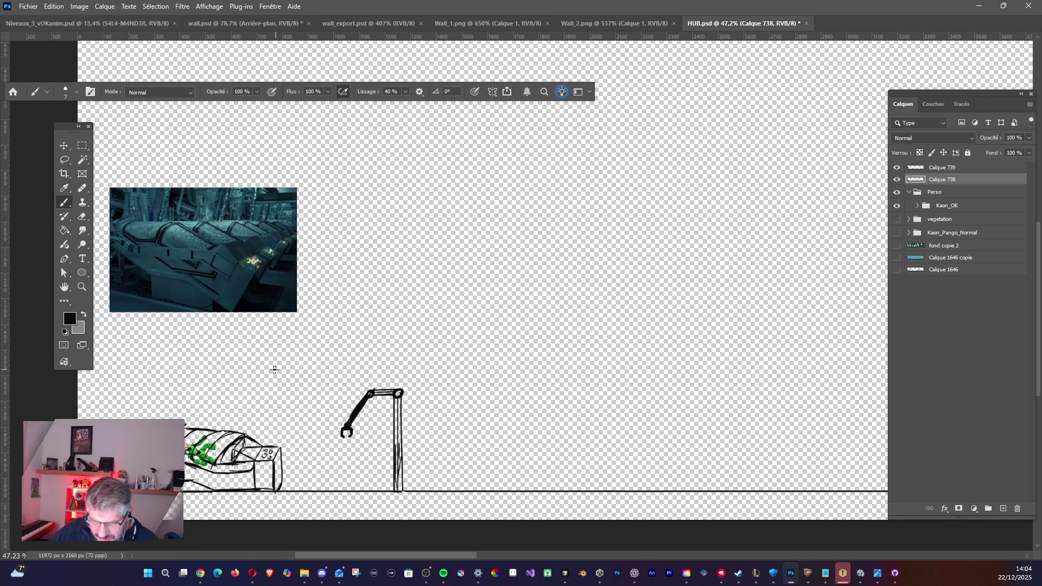
{"action": "scroll", "coordinate": [275, 370], "scroll_direction": "down", "scroll_amount": 3}
{"action": "scroll", "coordinate": [324, 342], "scroll_direction": "down", "scroll_amount": 1}
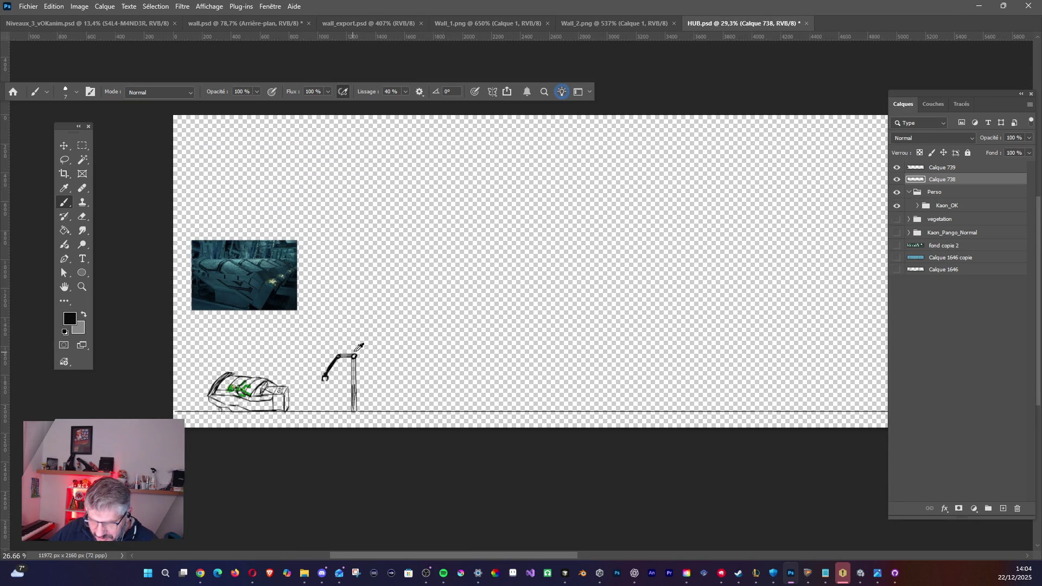
{"action": "mouse_move", "coordinate": [429, 298]}
{"action": "left_mouse_down"}
{"action": "mouse_move", "coordinate": [388, 359]}
{"action": "mouse_move", "coordinate": [348, 353]}
{"action": "mouse_move", "coordinate": [403, 368]}
{"action": "left_mouse_up"}
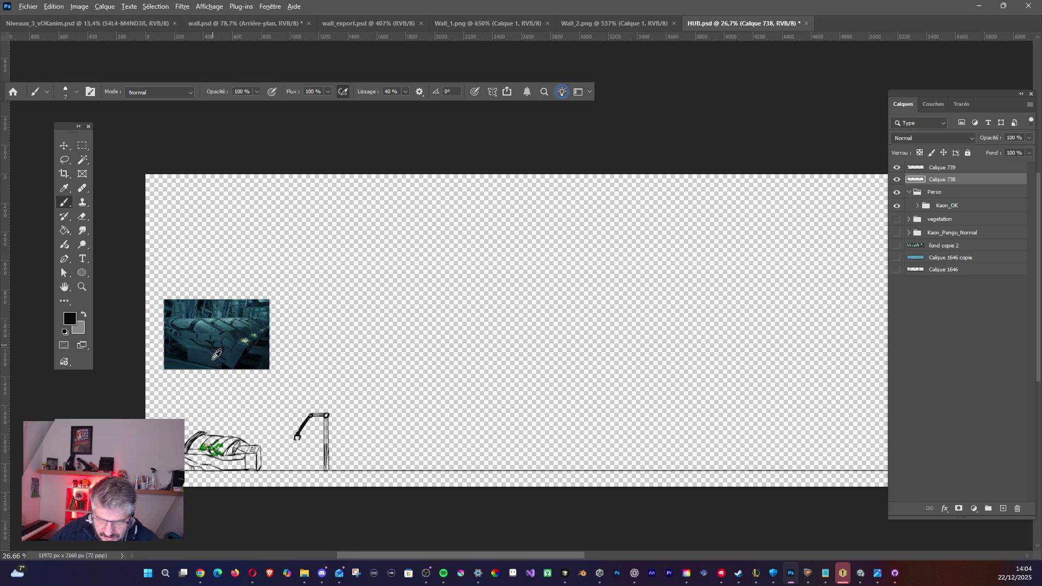
{"action": "scroll", "coordinate": [217, 355], "scroll_direction": "up", "scroll_amount": 1}
{"action": "scroll", "coordinate": [214, 357], "scroll_direction": "up", "scroll_amount": 2}
{"action": "left_click_drag", "start_coordinate": [286, 399], "coordinate": [352, 324]}
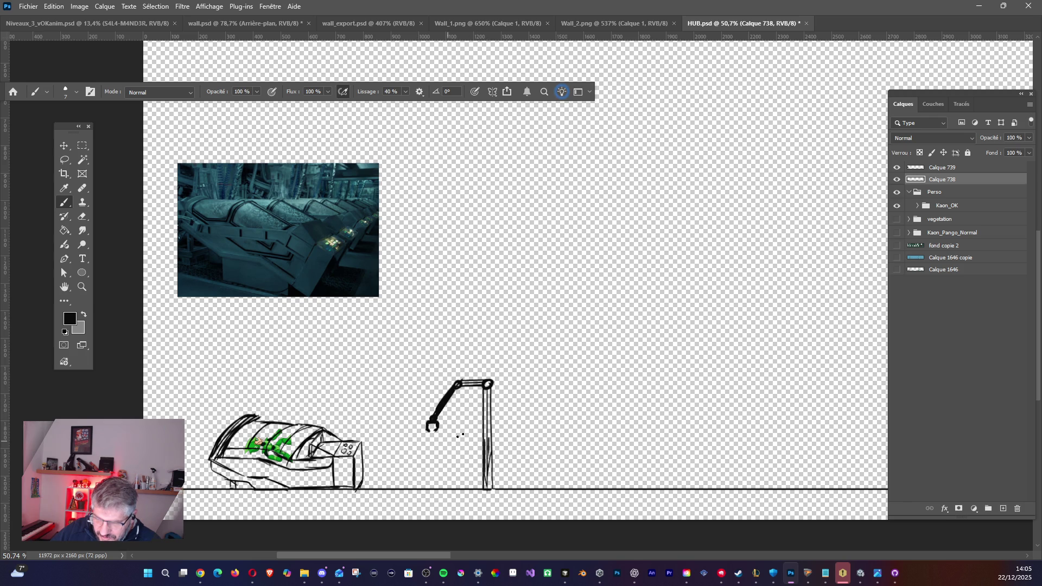
- Alt+Tab from the HUB sketch in Photoshop over to the Opera window
{"action": "mouse_move", "coordinate": [896, 574]}
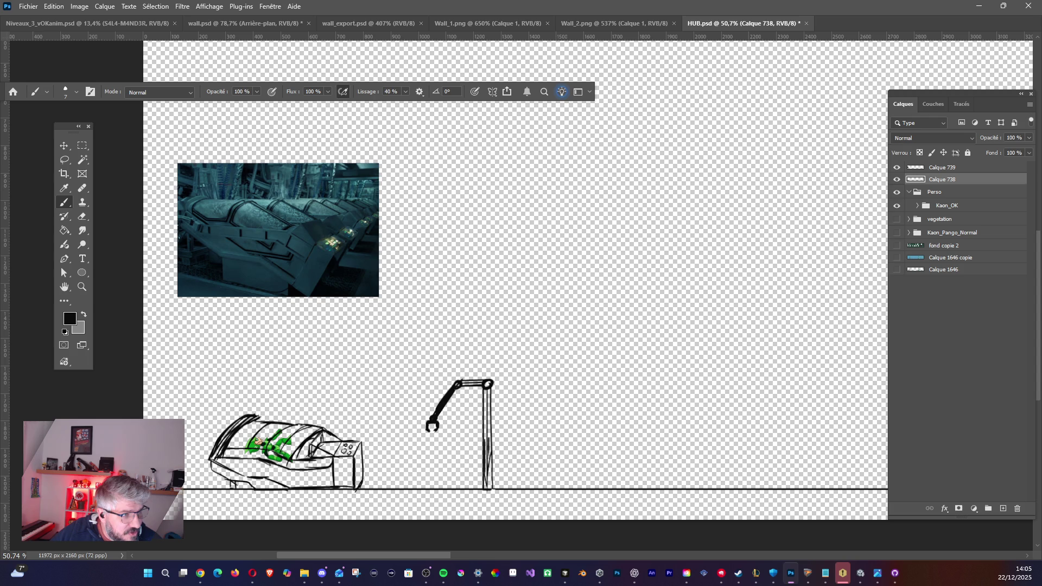
{"action": "key", "text": "alt+Tab"}
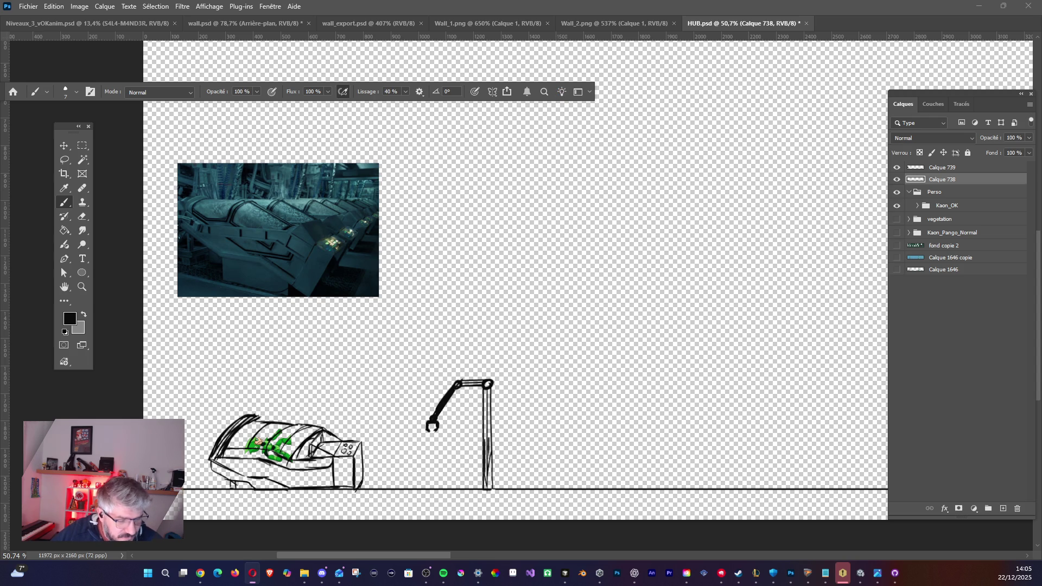